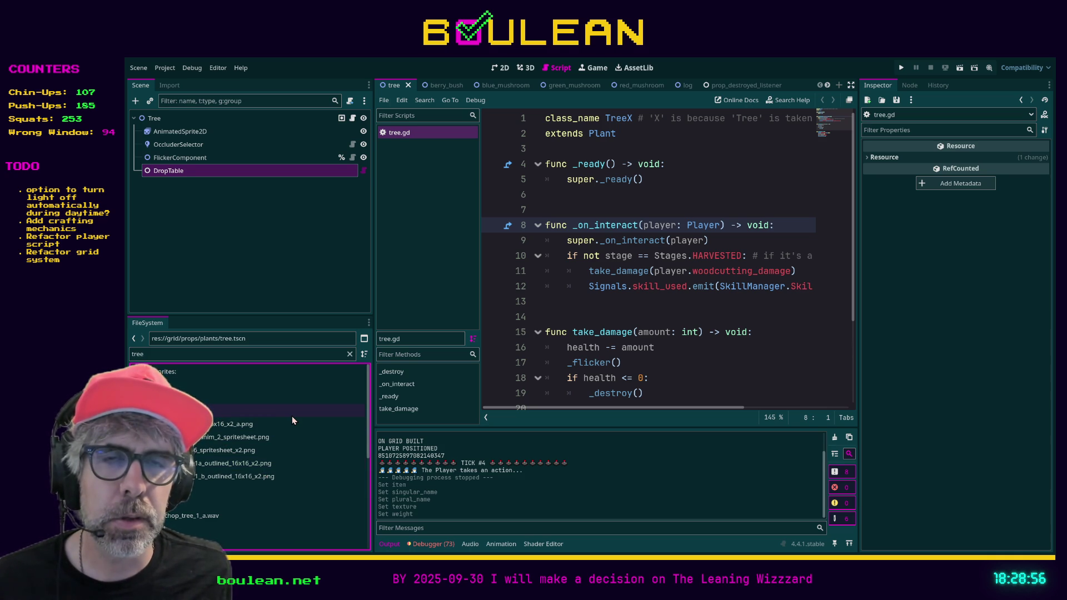
# Jump to the _on_interact definition and filter the FileSystem dock for 'interact'.
pyautogui.click(247, 355)
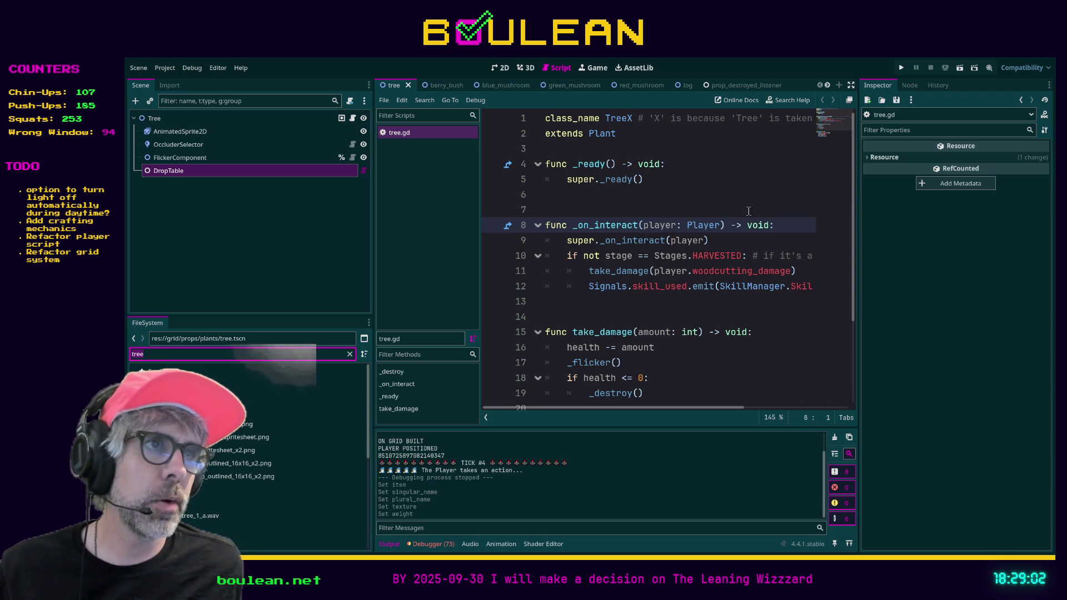
pyautogui.keyDown('ctrl'); pyautogui.click(608, 226); pyautogui.keyUp('ctrl')
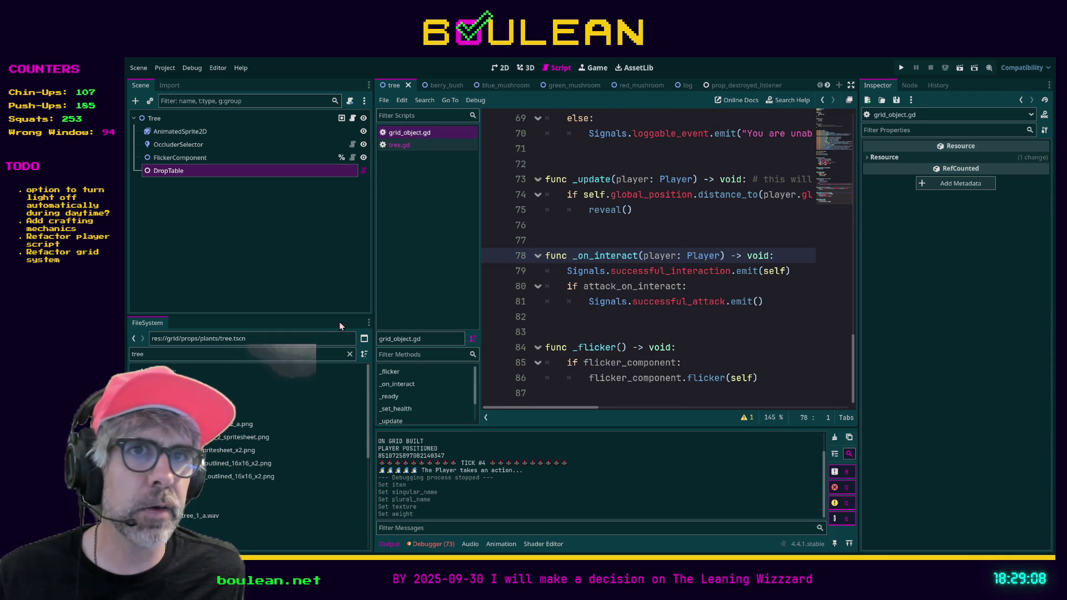
pyautogui.click(271, 358)
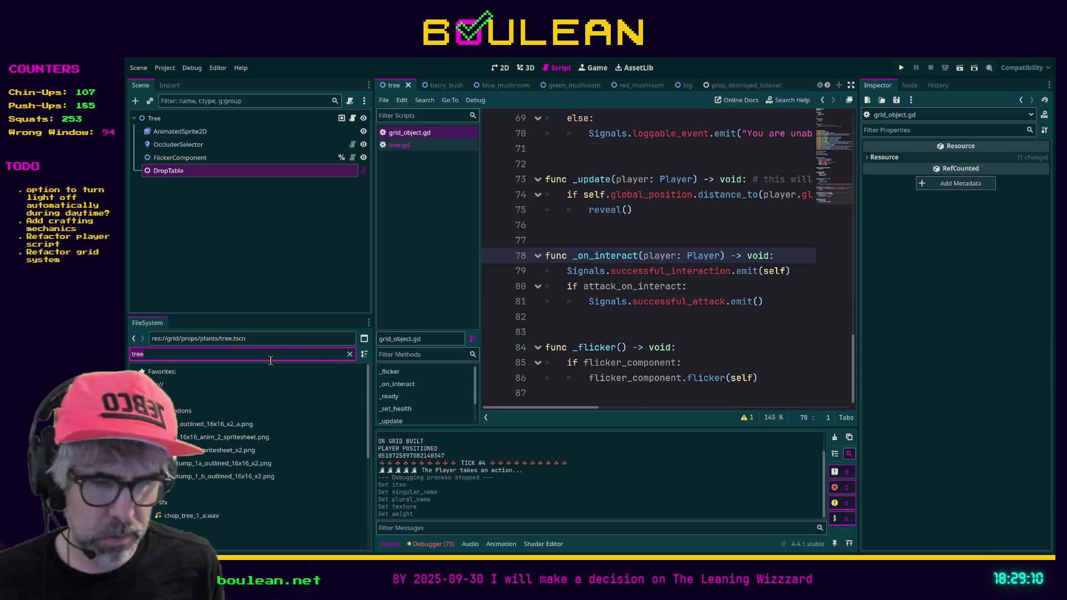
pyautogui.press('BackSpace')
pyautogui.press('BackSpace')
pyautogui.press('BackSpace')
pyautogui.write('interact')
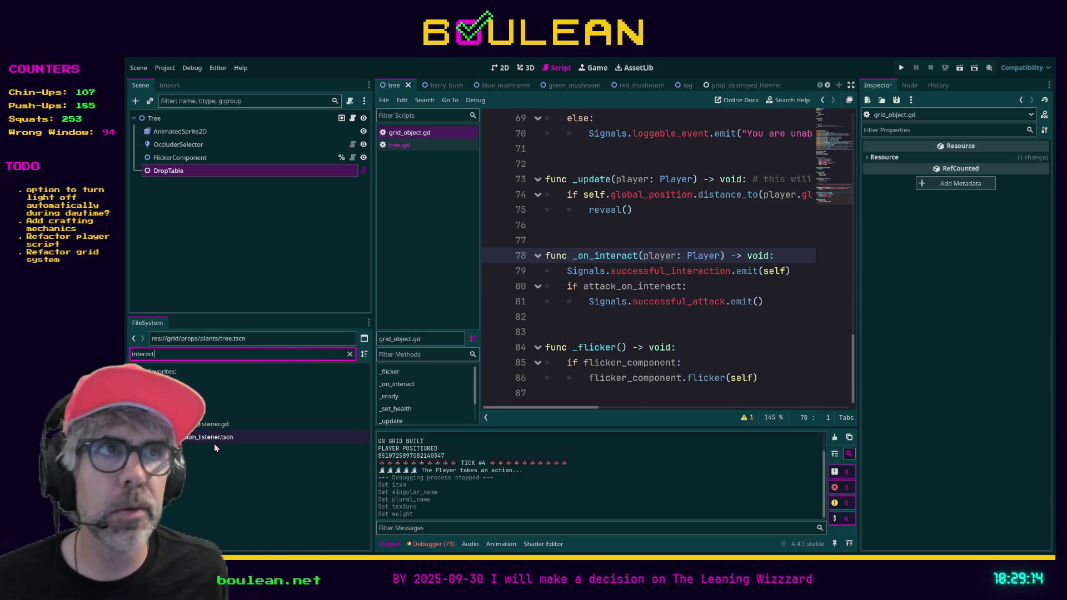
# Close the berry_bush scene and open interaction_listener.gd.
pyautogui.click(447, 86)
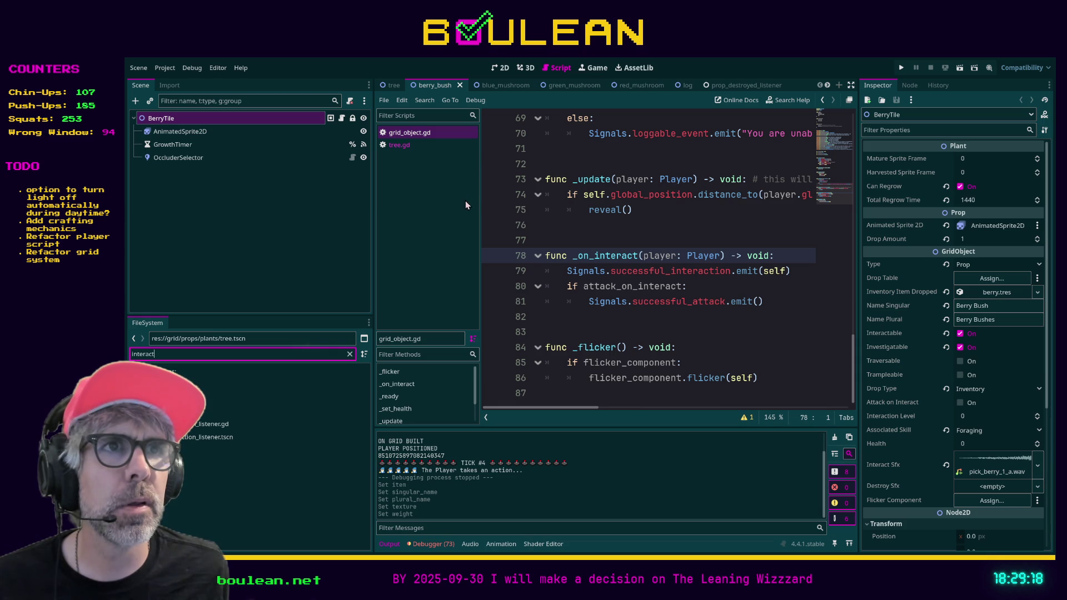
pyautogui.click(460, 85)
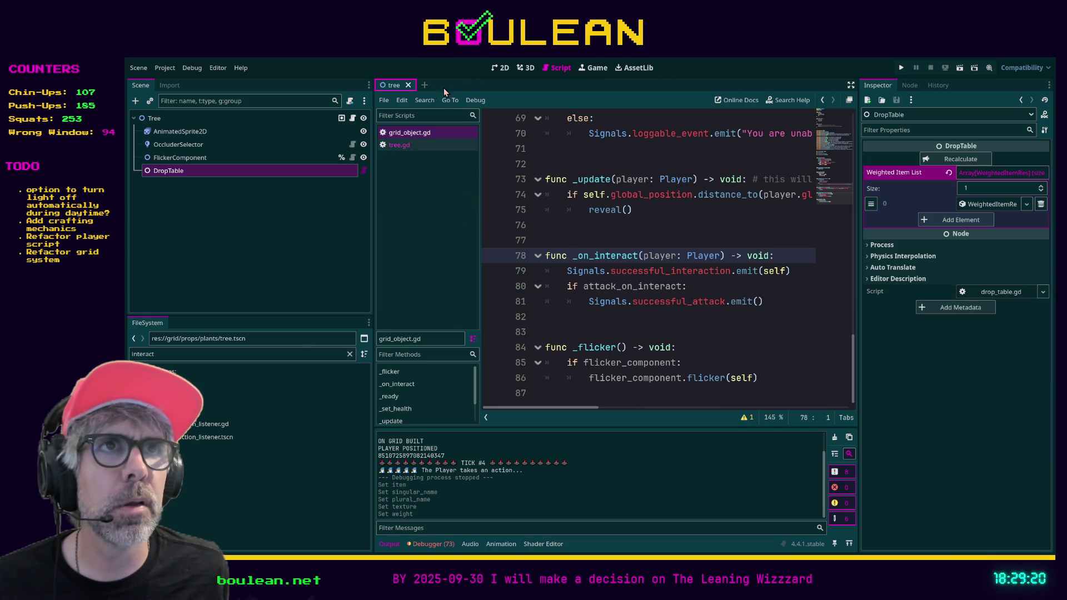
pyautogui.doubleClick(193, 424)
pyautogui.click(187, 355)
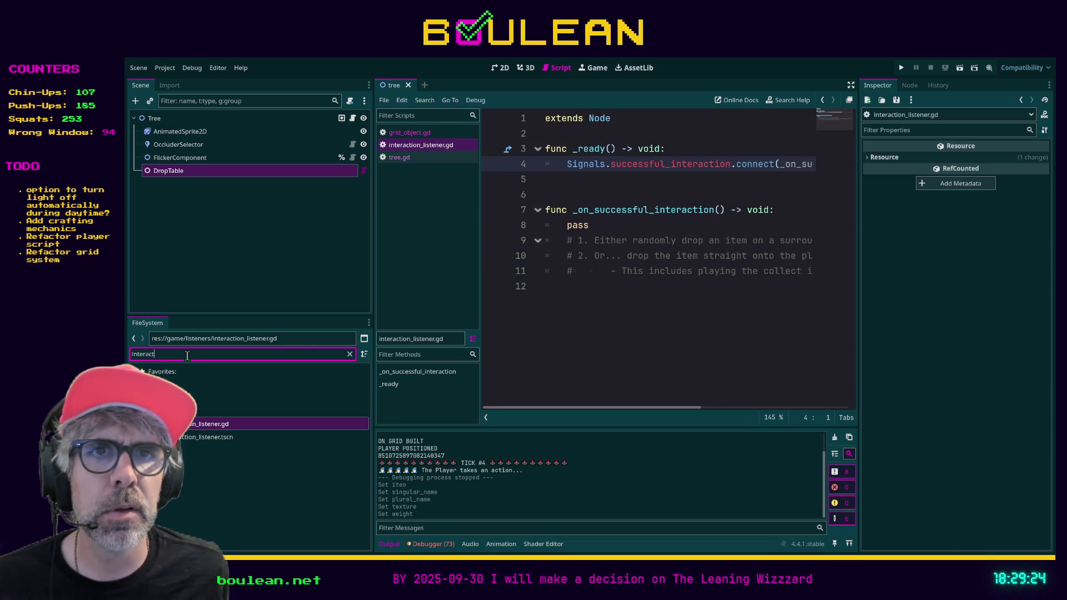
# Open game.tscn via the 'game' file filter and select its Listeners node.
pyautogui.press('BackSpace')
pyautogui.press('BackSpace')
pyautogui.press('BackSpace')
pyautogui.write('game')
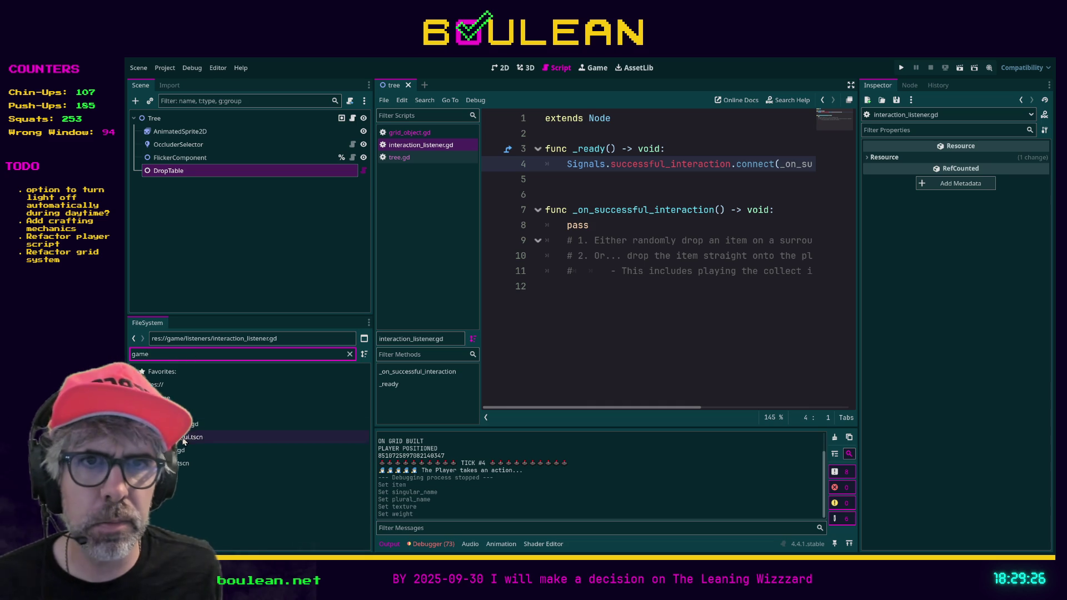
pyautogui.doubleClick(184, 463)
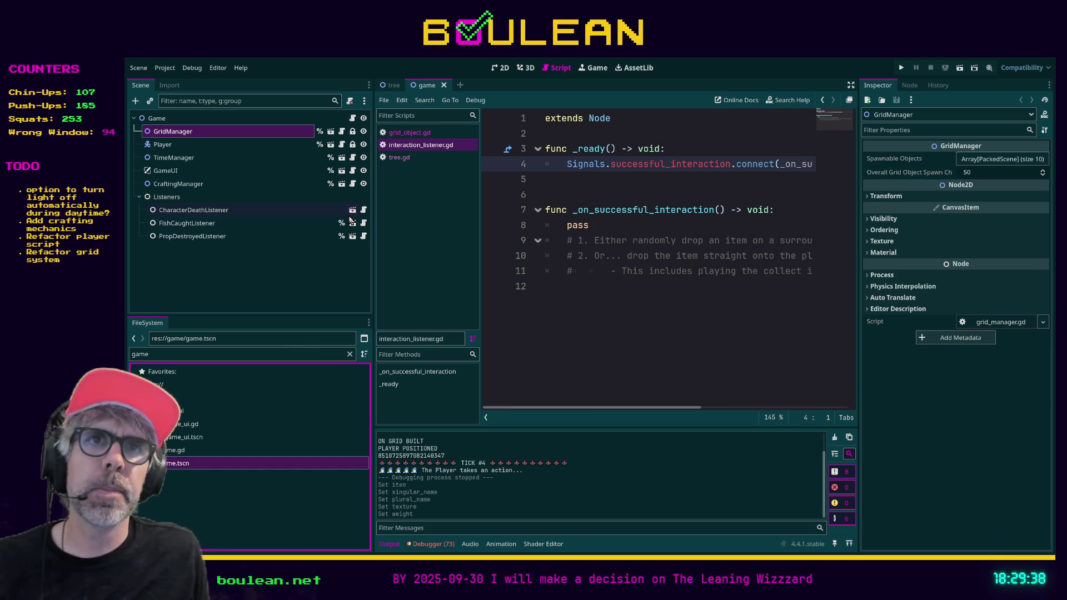
pyautogui.click(185, 201)
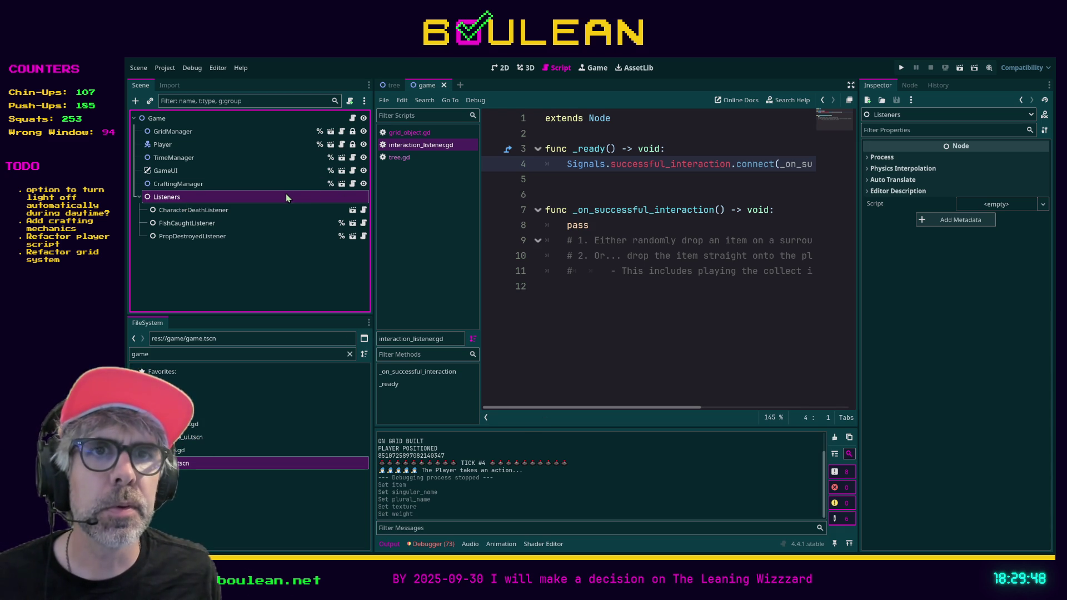
# Filter the FileSystem dock for 'listen' and open interaction_listener.tscn.
pyautogui.click(231, 371)
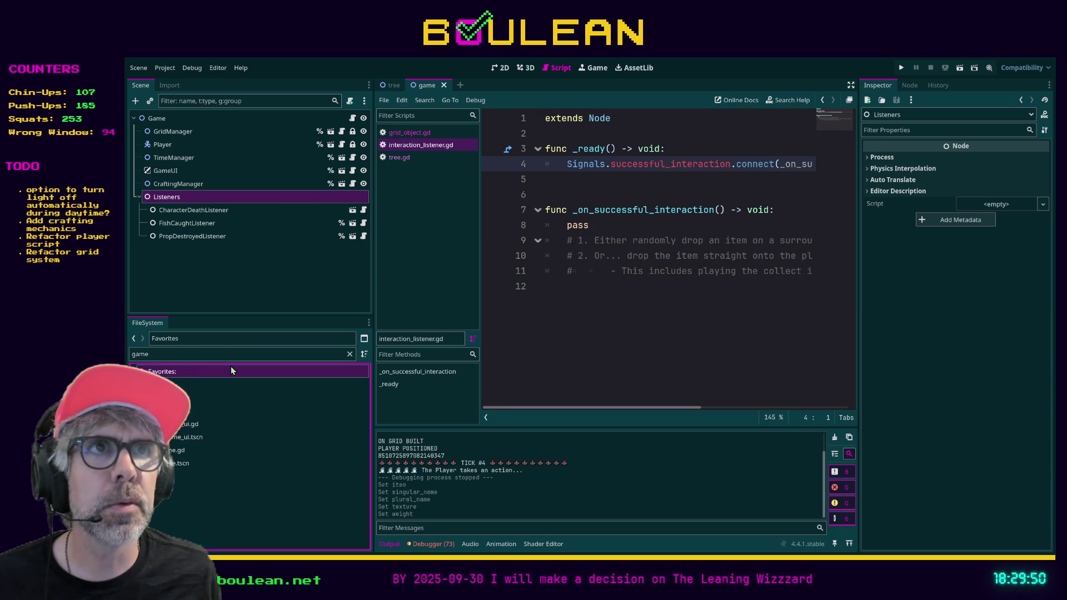
pyautogui.doubleClick(220, 354)
pyautogui.write('intera')
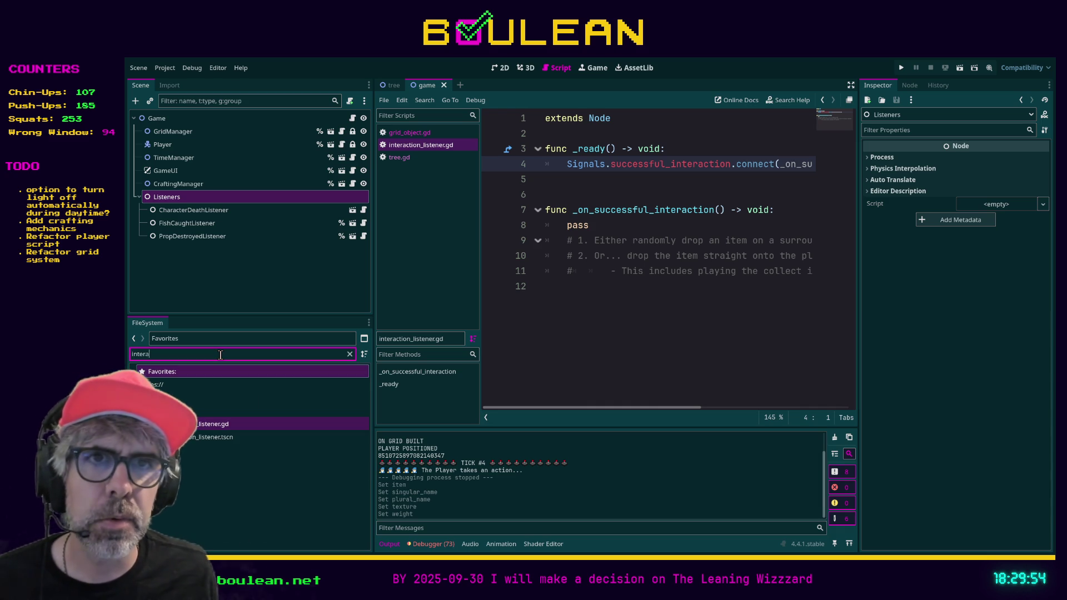
pyautogui.doubleClick(221, 354)
pyautogui.write('listene')
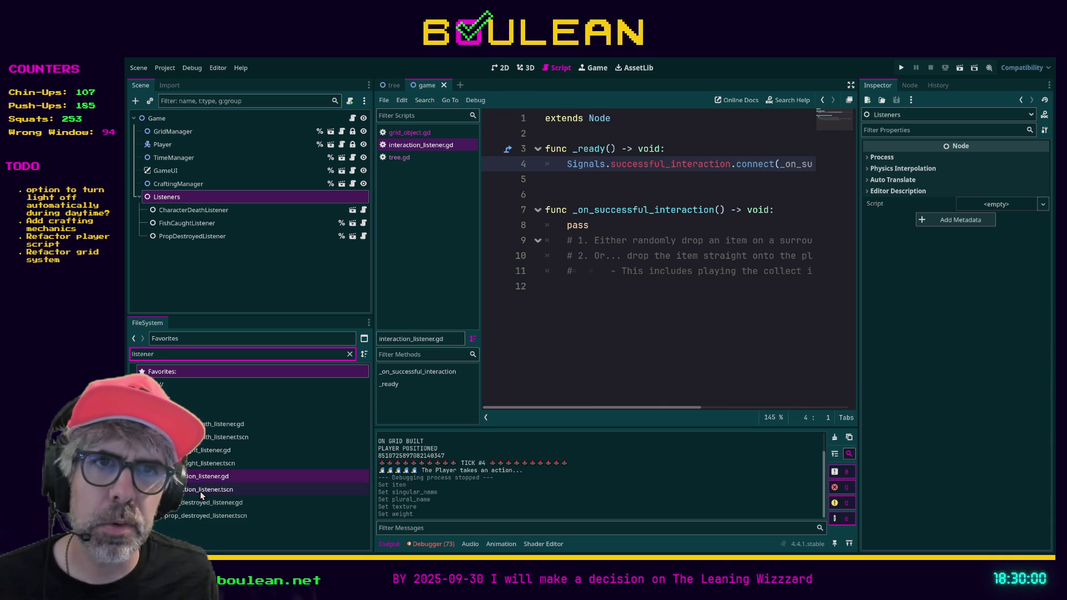
pyautogui.doubleClick(200, 490)
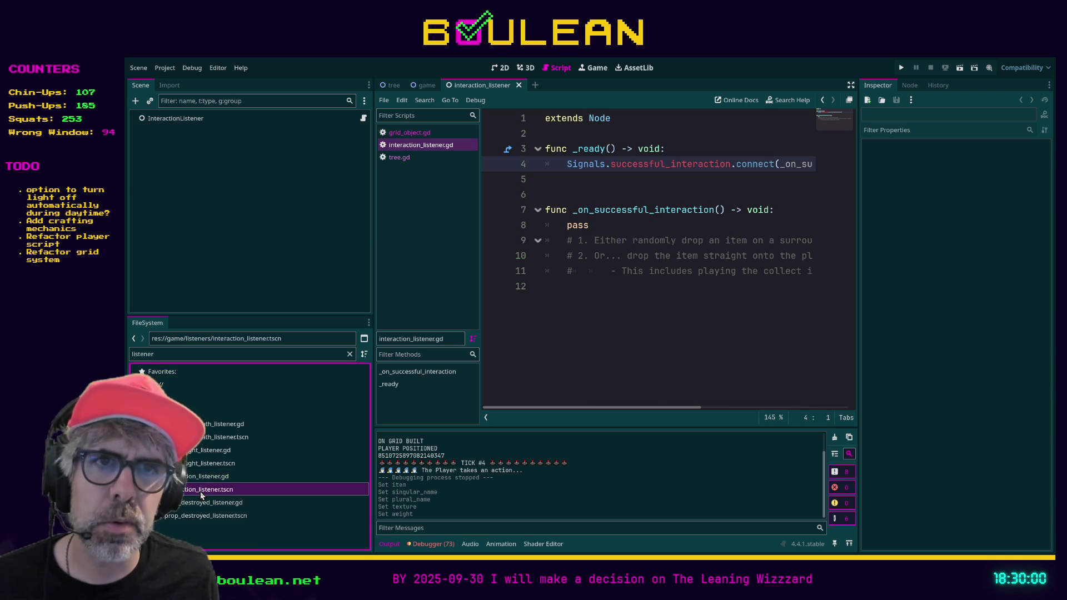
# Insert 'class_name InteractionListener' above 'extends Node' in interaction_listener.gd and save.
pyautogui.click(364, 119)
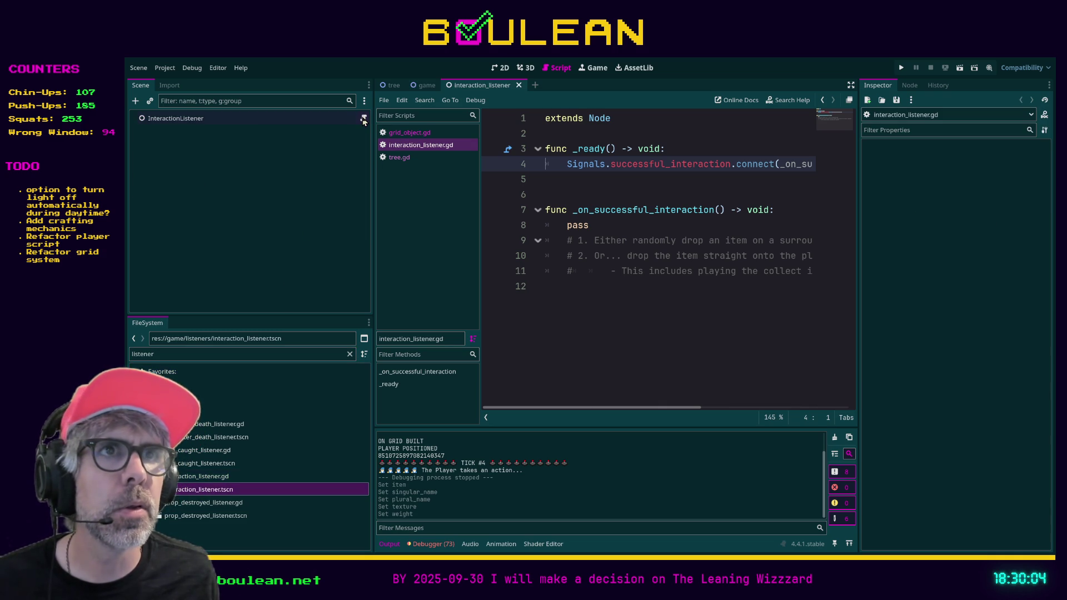
pyautogui.click(545, 118)
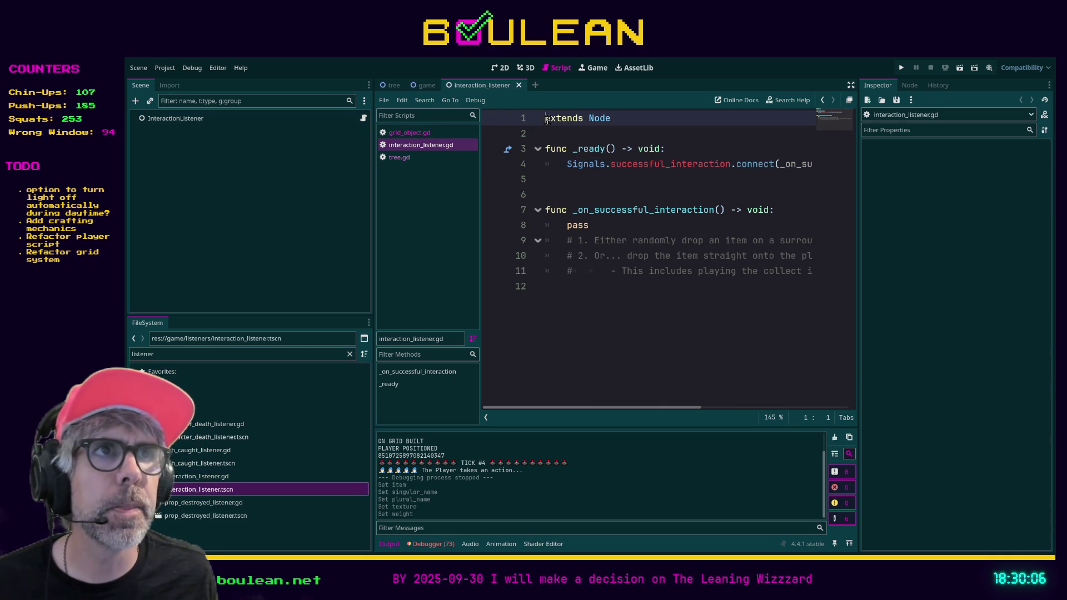
pyautogui.press('Return')
pyautogui.press('Up')
pyautogui.write('class_nam')
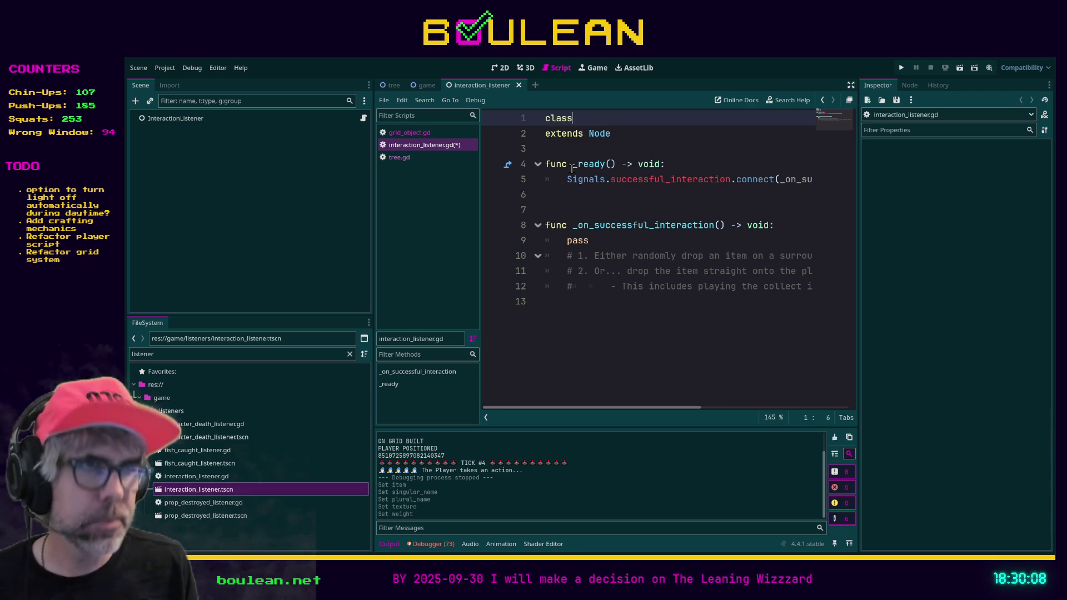
pyautogui.write('e Interactio')
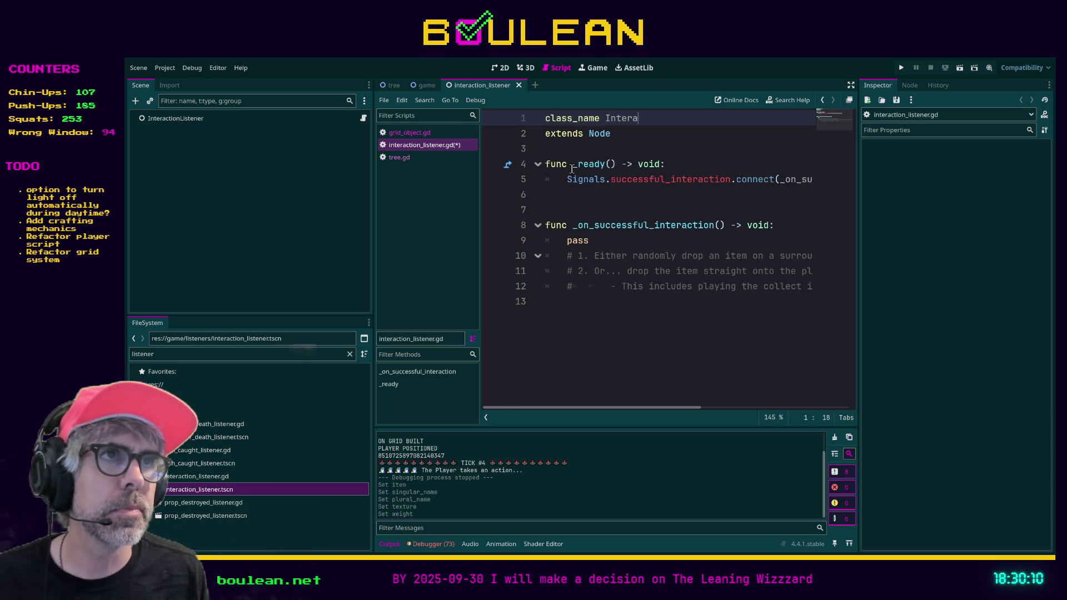
pyautogui.write('nListener')
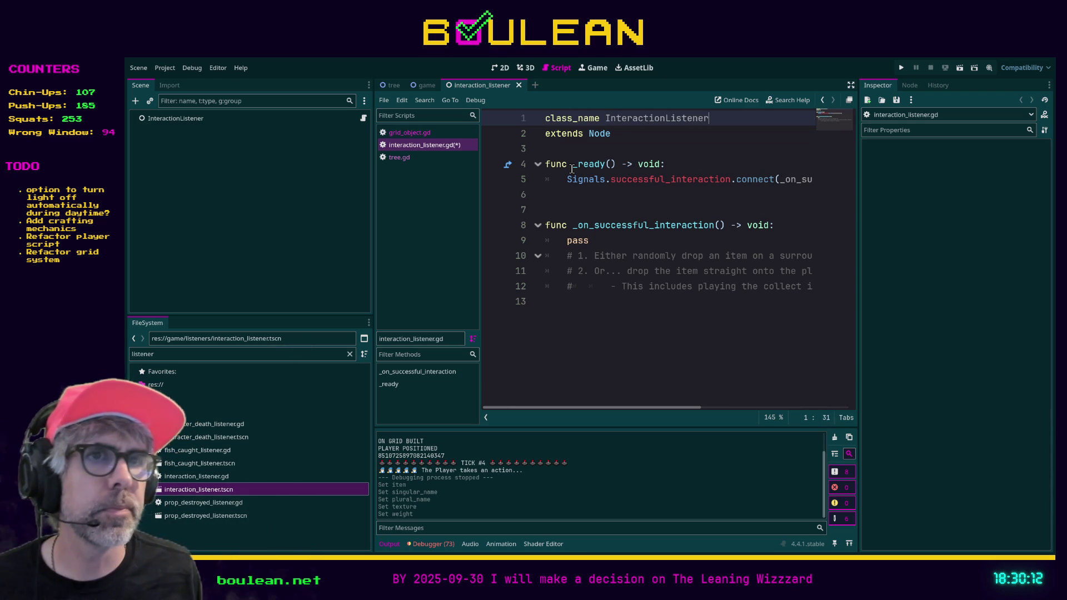
pyautogui.click(622, 299)
pyautogui.hotkey('ctrl', 's')
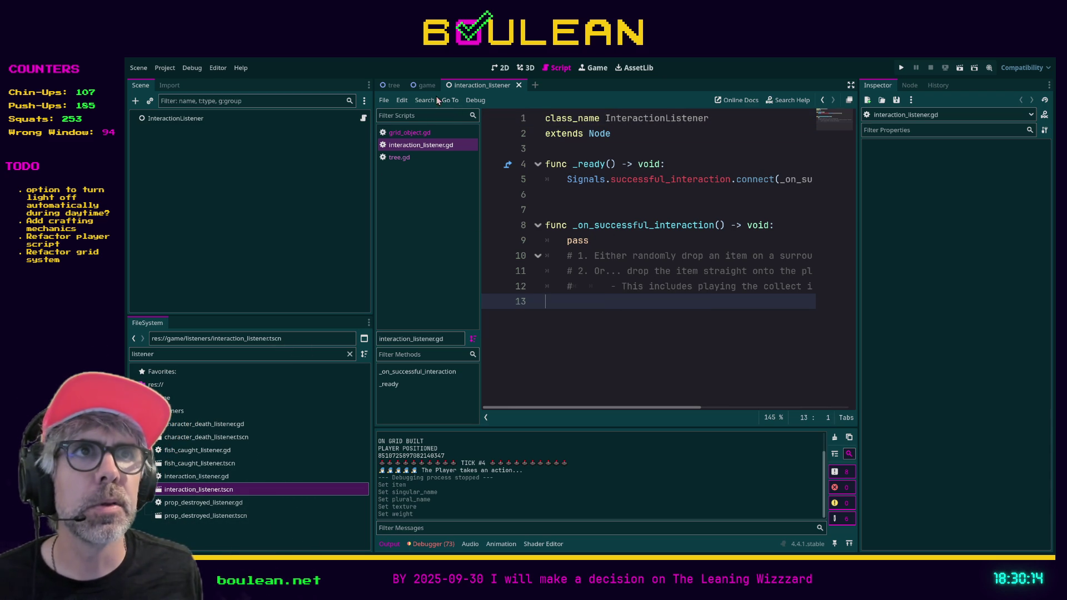
pyautogui.click(427, 87)
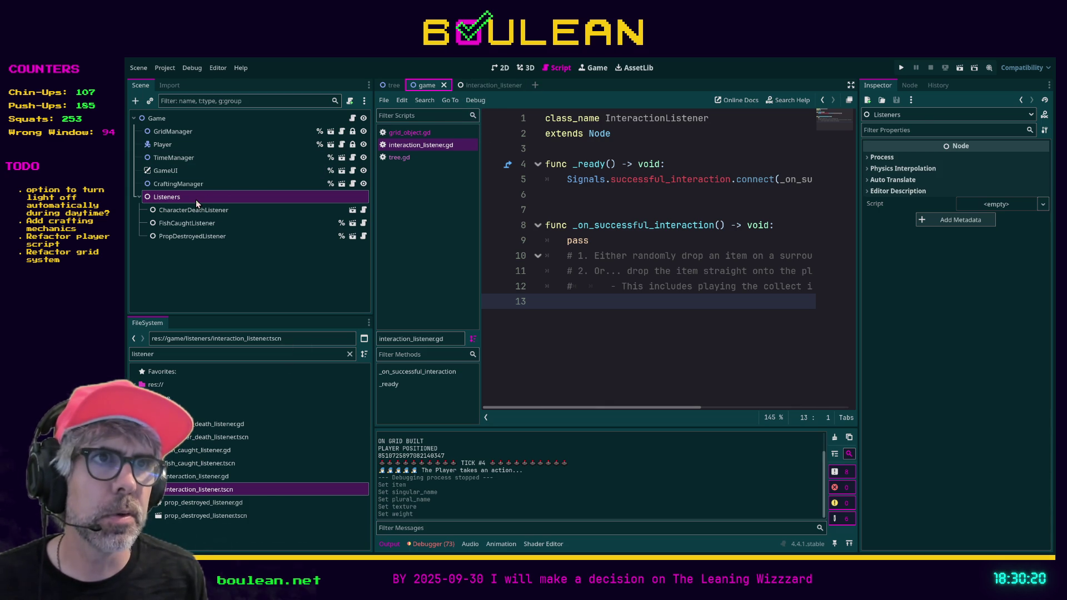
# Instance interaction_listener.tscn under Listeners, close its tab, and save the game scene.
pyautogui.moveTo(196, 199); pyautogui.dragTo(196, 199)
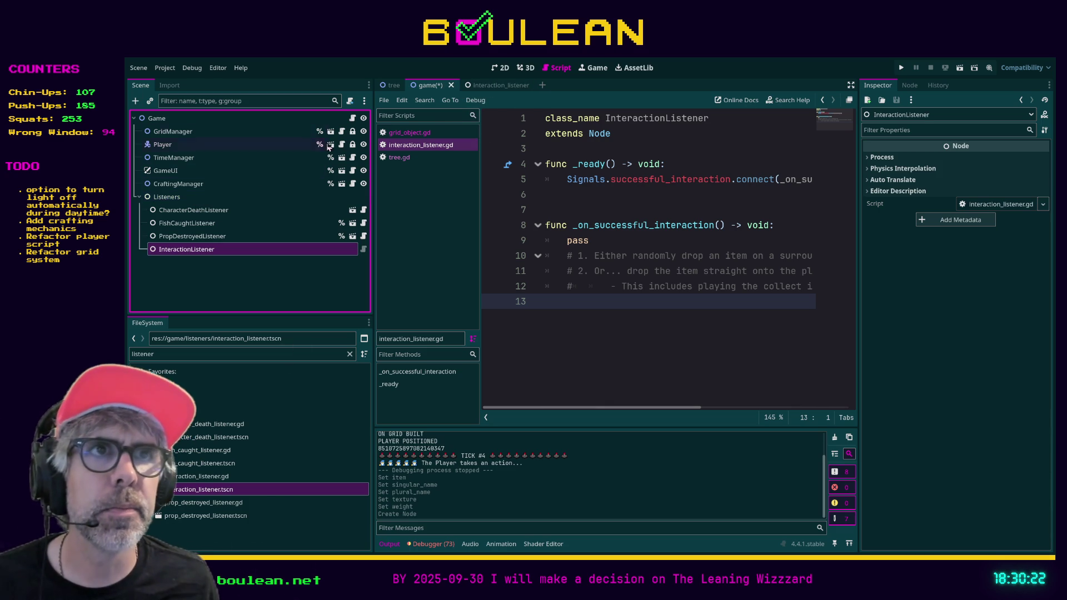
pyautogui.middleClick(501, 89)
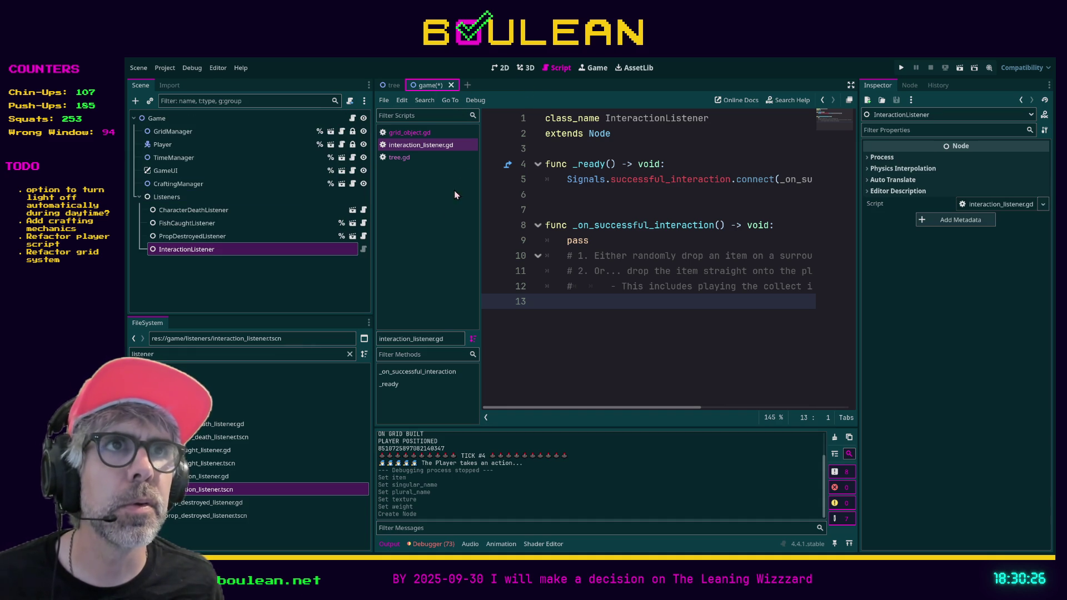
pyautogui.hotkey('ctrl', 's')
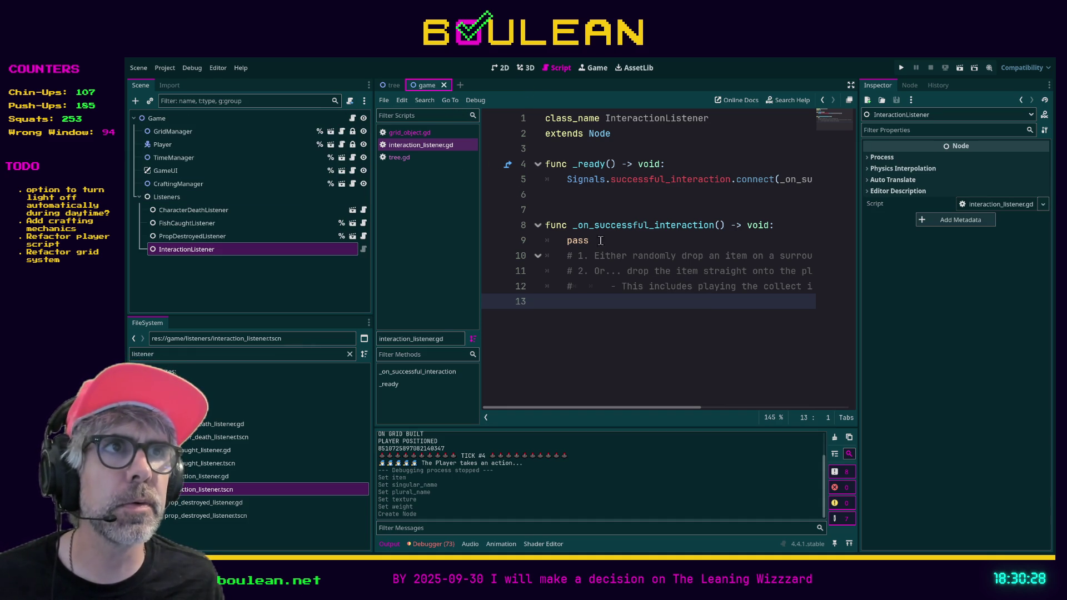
# Open grid_object.gd at its _on_interact function.
pyautogui.moveTo(584, 403)
pyautogui.mouseDown()
pyautogui.moveTo(673, 402)
pyautogui.moveTo(569, 384)
pyautogui.mouseUp()
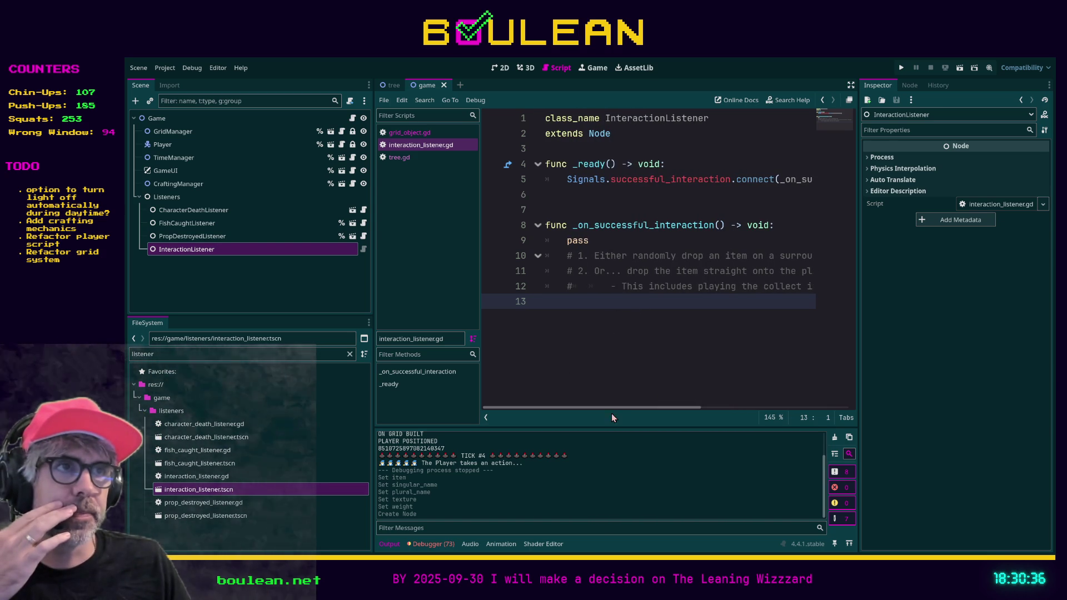
pyautogui.moveTo(604, 409)
pyautogui.mouseDown()
pyautogui.moveTo(698, 412)
pyautogui.moveTo(600, 410)
pyautogui.mouseUp()
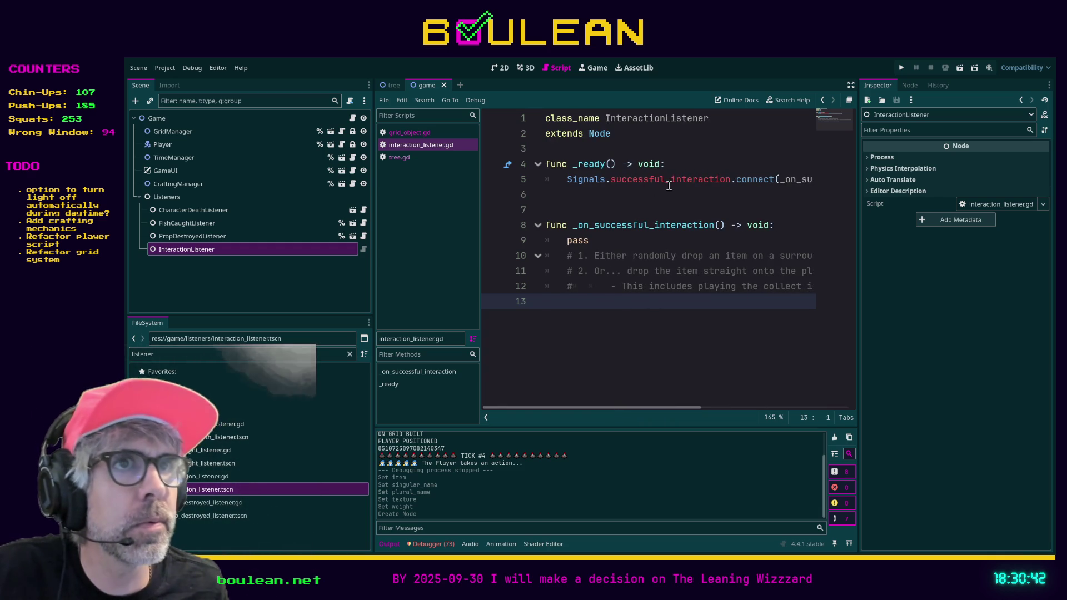
pyautogui.click(396, 133)
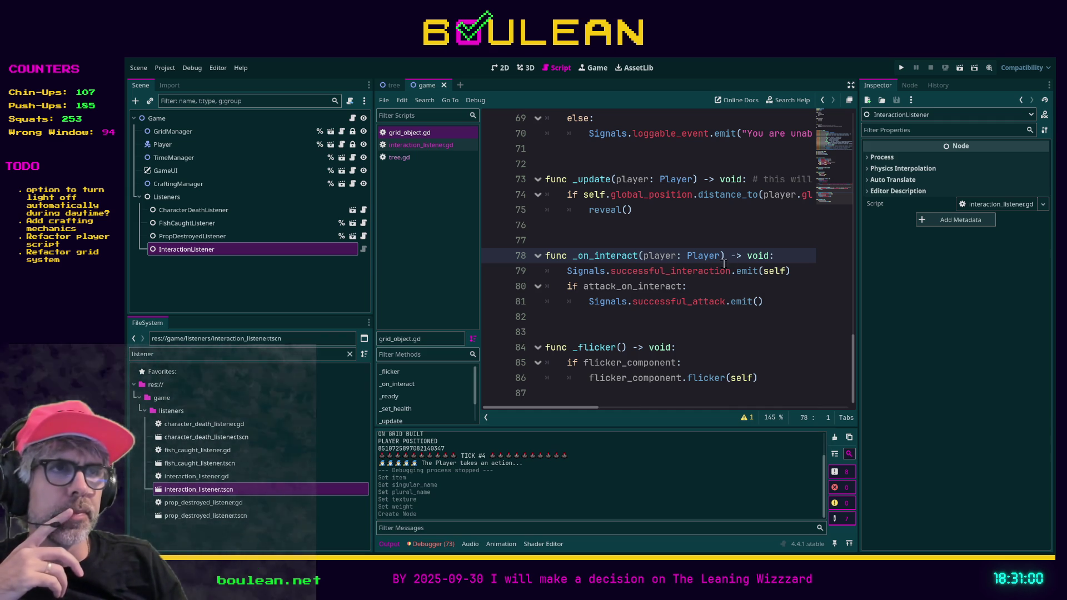
# Review interaction_listener.gd, then open prop_destroyed_listener.gd from the FileSystem dock.
pyautogui.scroll(1, 682, 272)
pyautogui.scroll(1, 682, 272)
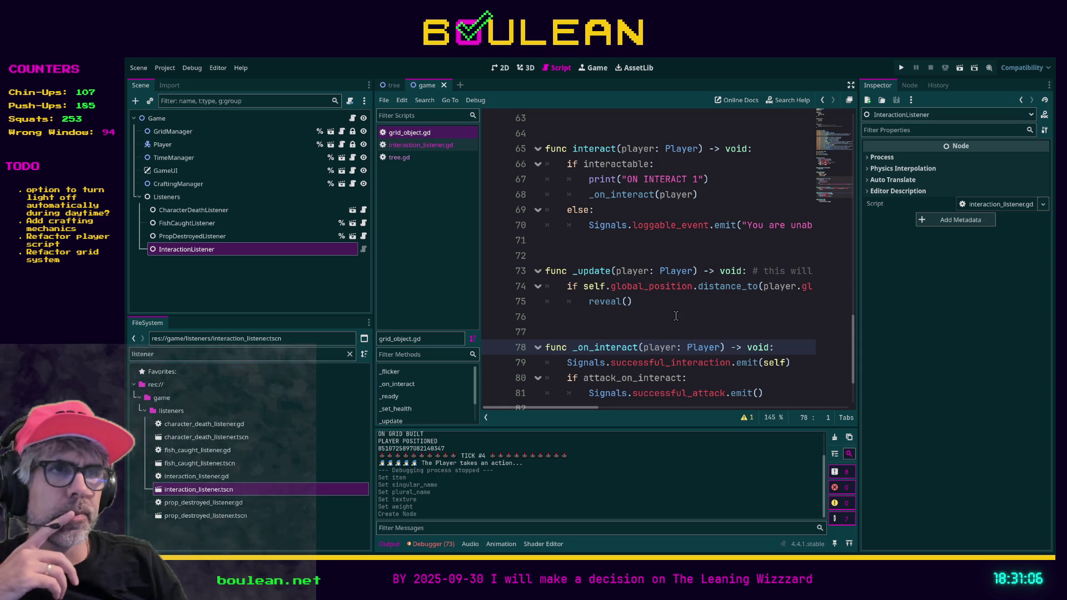
pyautogui.scroll(4, 676, 315)
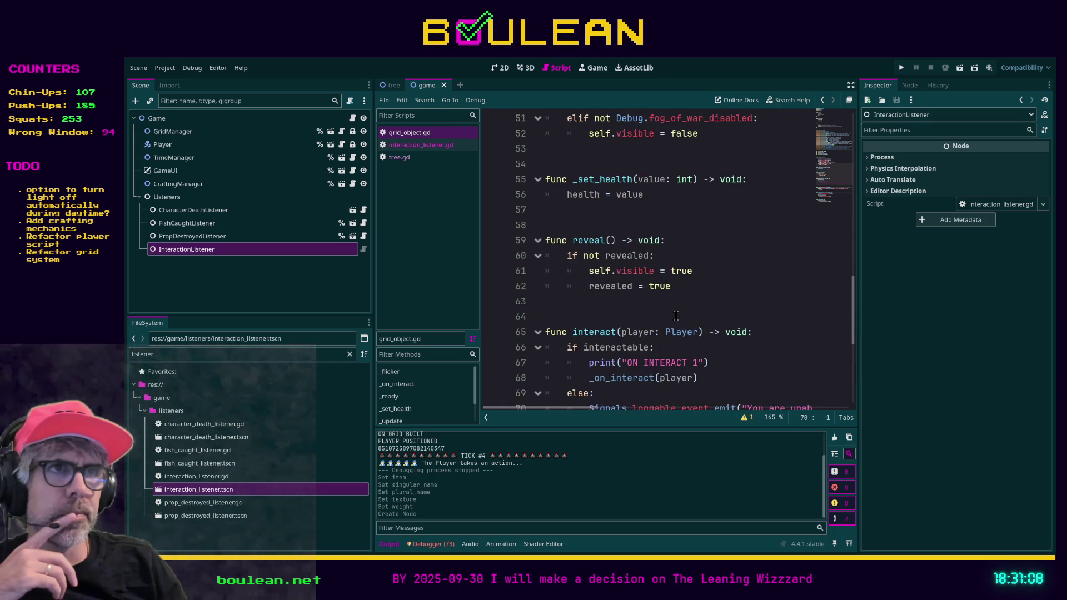
pyautogui.scroll(-4, 676, 316)
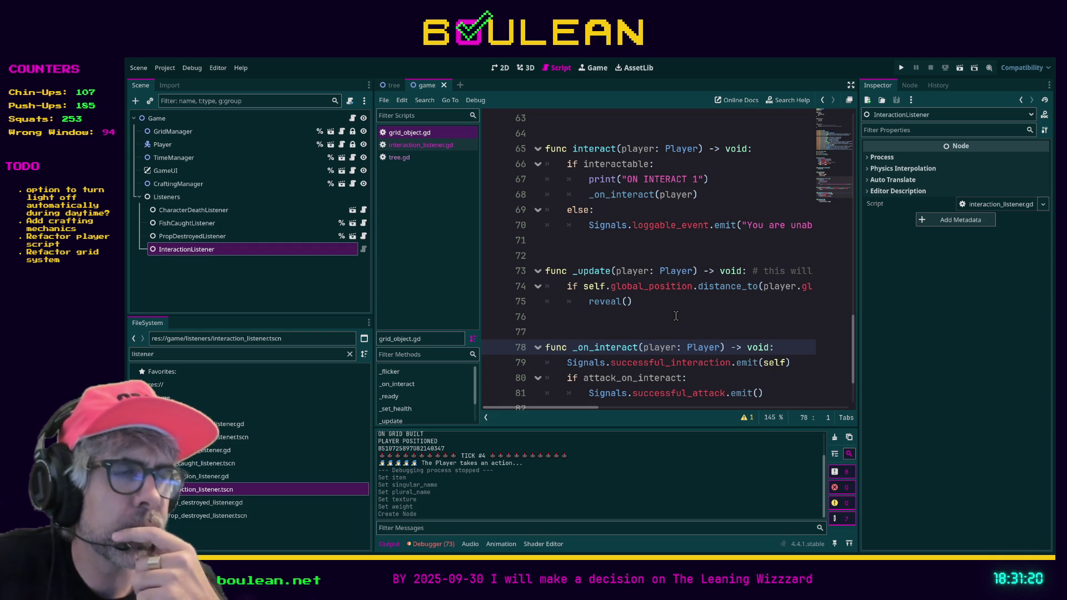
pyautogui.scroll(-1, 675, 316)
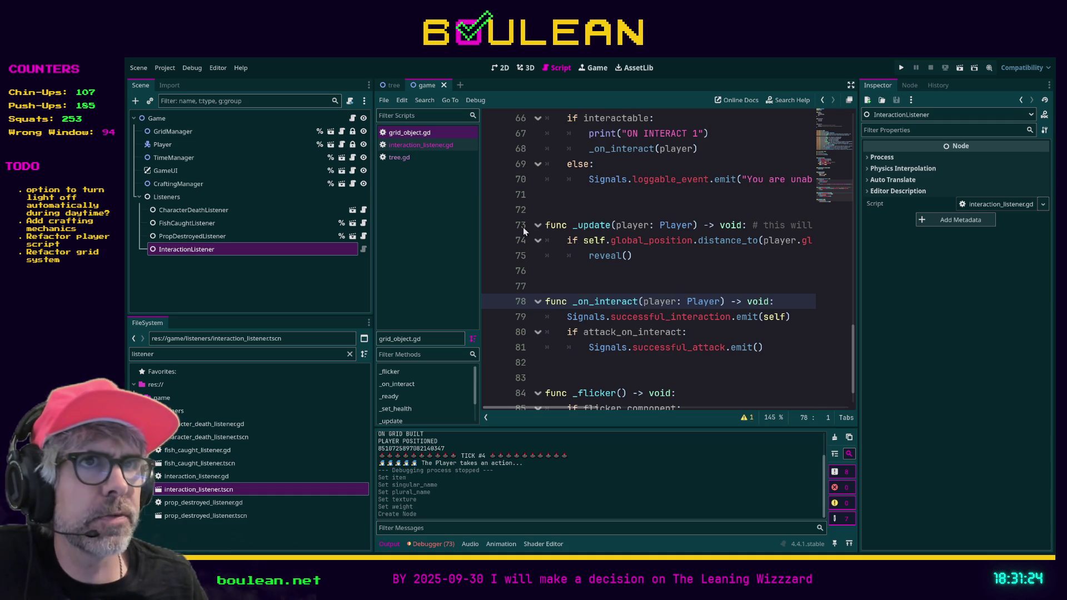
pyautogui.click(413, 146)
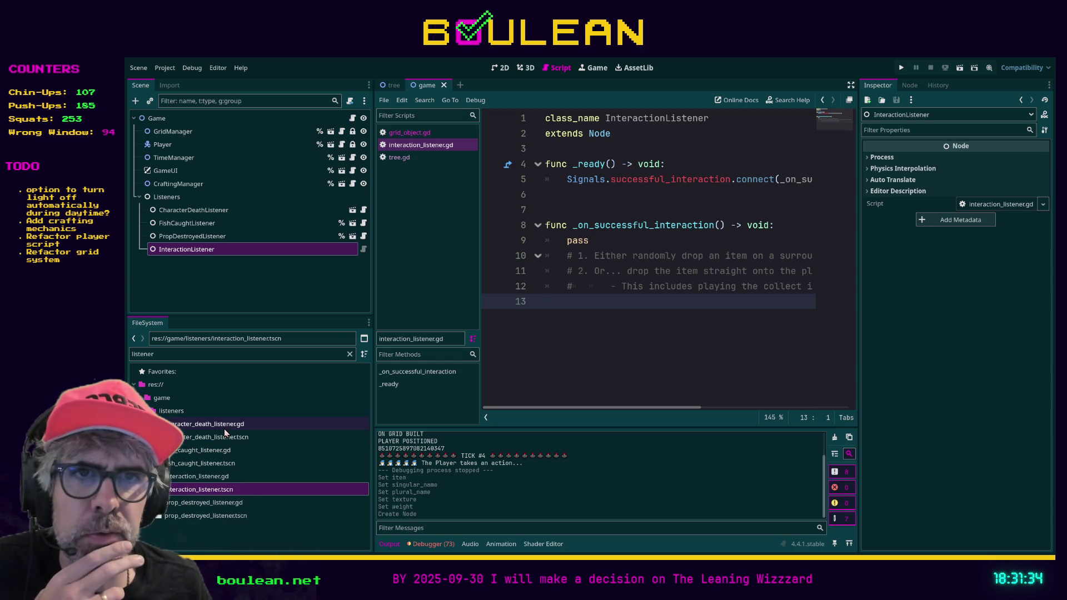
pyautogui.doubleClick(210, 502)
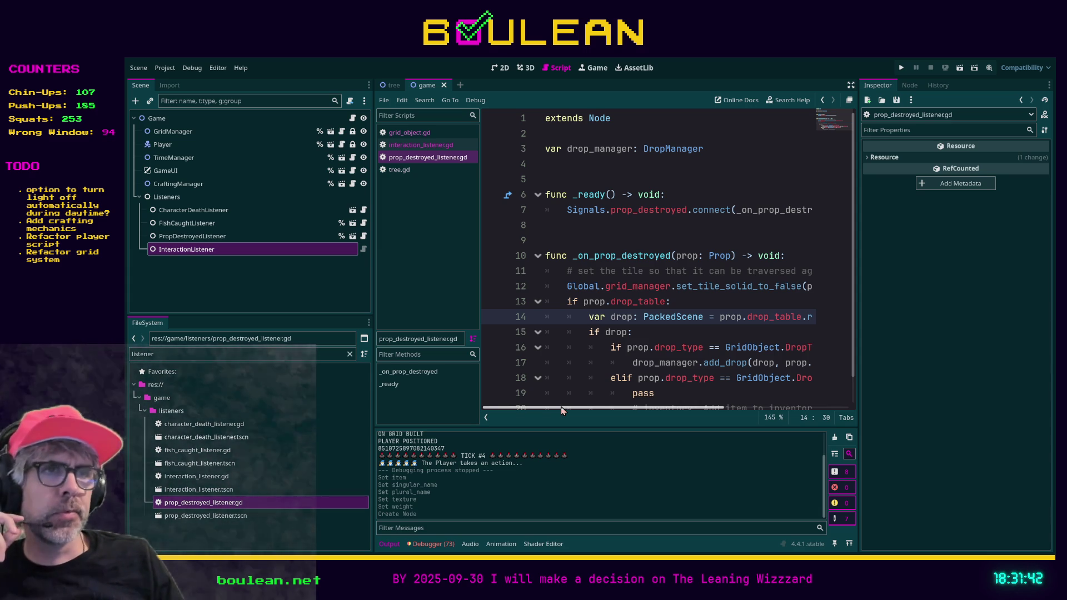
# Switch the script editor to distraction-free mode.
pyautogui.moveTo(561, 407)
pyautogui.mouseDown()
pyautogui.moveTo(583, 409)
pyautogui.moveTo(542, 408)
pyautogui.moveTo(588, 412)
pyautogui.moveTo(531, 407)
pyautogui.mouseUp()
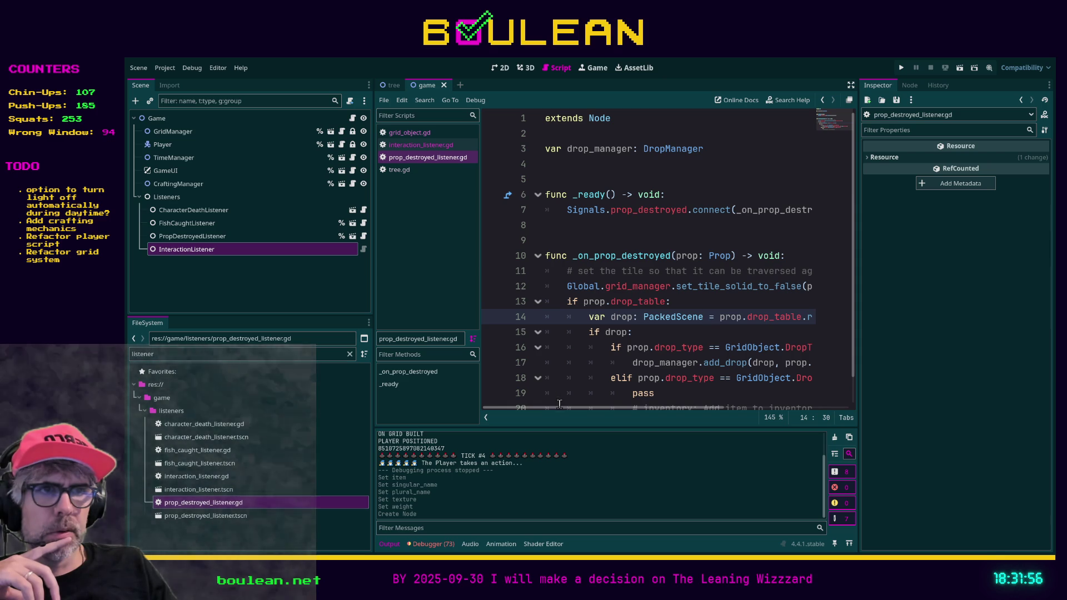
pyautogui.moveTo(559, 408); pyautogui.dragTo(567, 407)
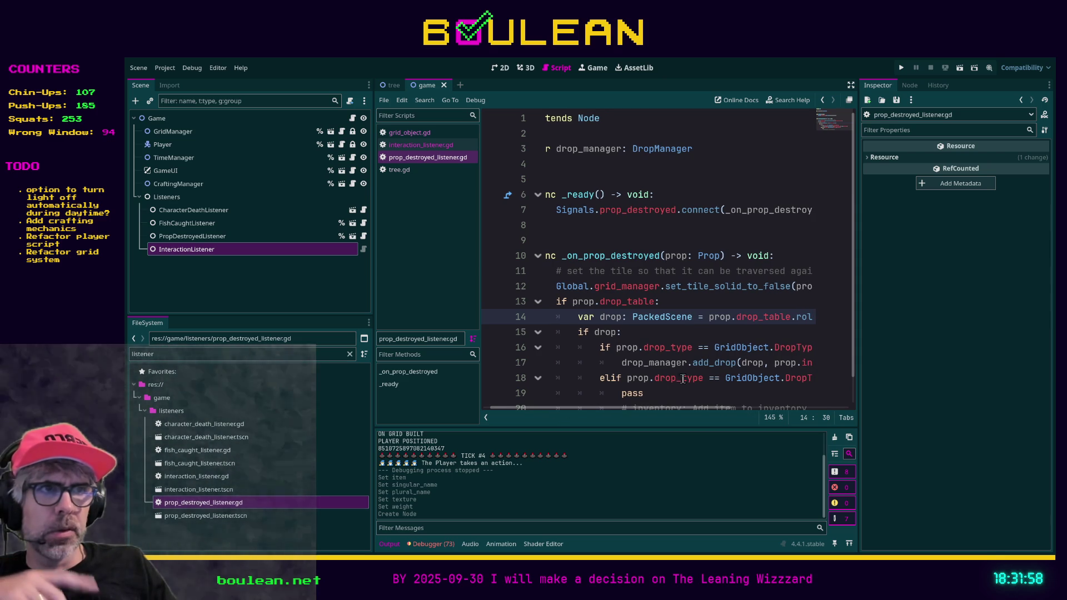
pyautogui.click(715, 337)
pyautogui.hotkey('ctrl', 'shift', 'F11')
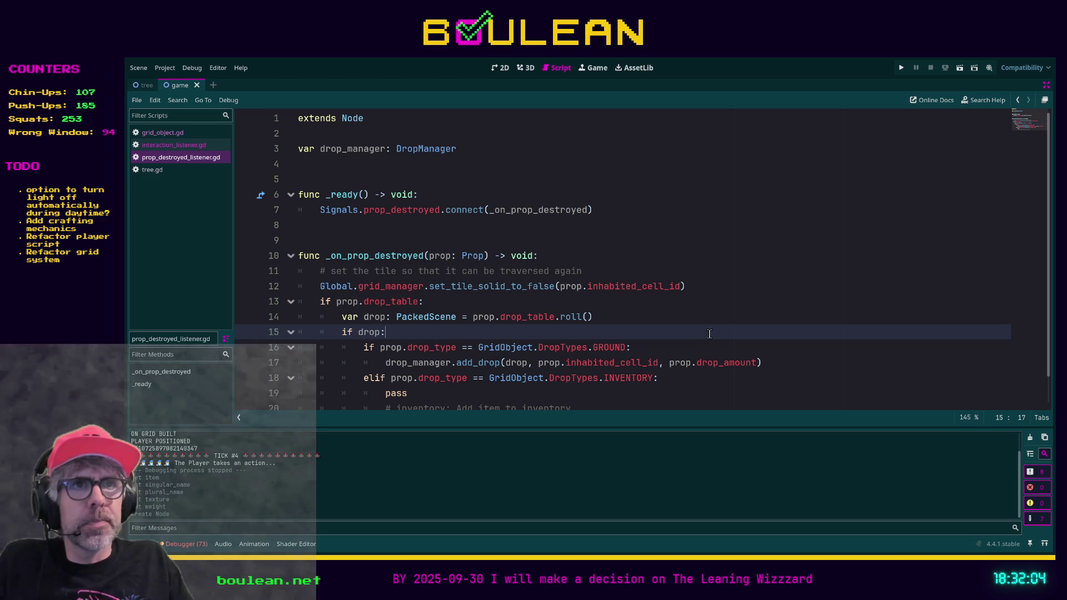
# Search the project for on_successful_interaction, yielding 6 matches in 3 files.
pyautogui.click(729, 322)
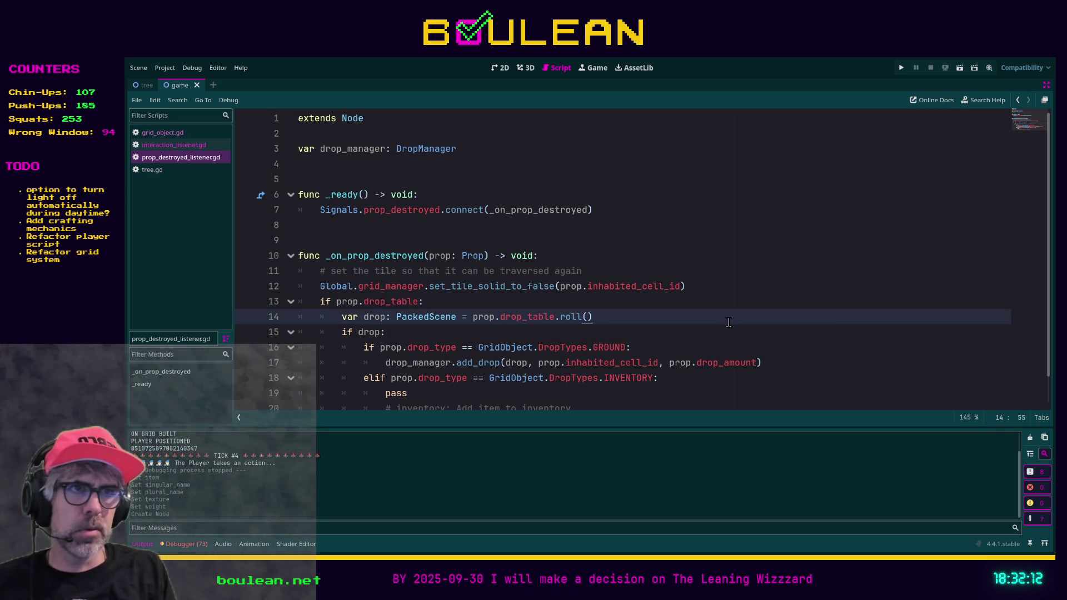
pyautogui.hotkey('ctrl', 'shift', 'f')
pyautogui.press('Return')
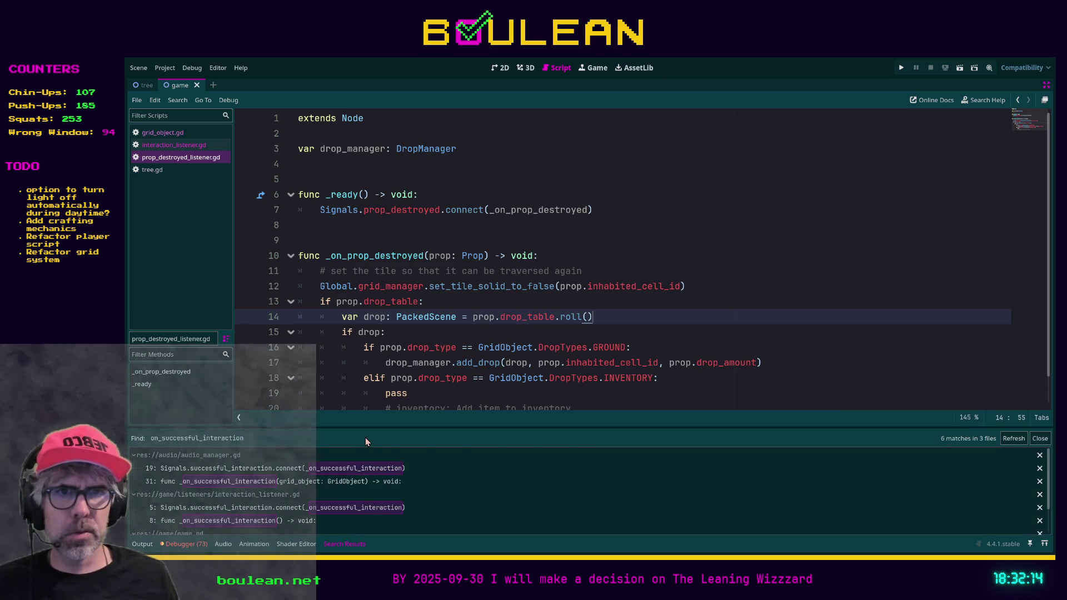
# Collapse audio_manager.gd results and open game.gd at _on_successful_interaction on line 156.
pyautogui.click(133, 455)
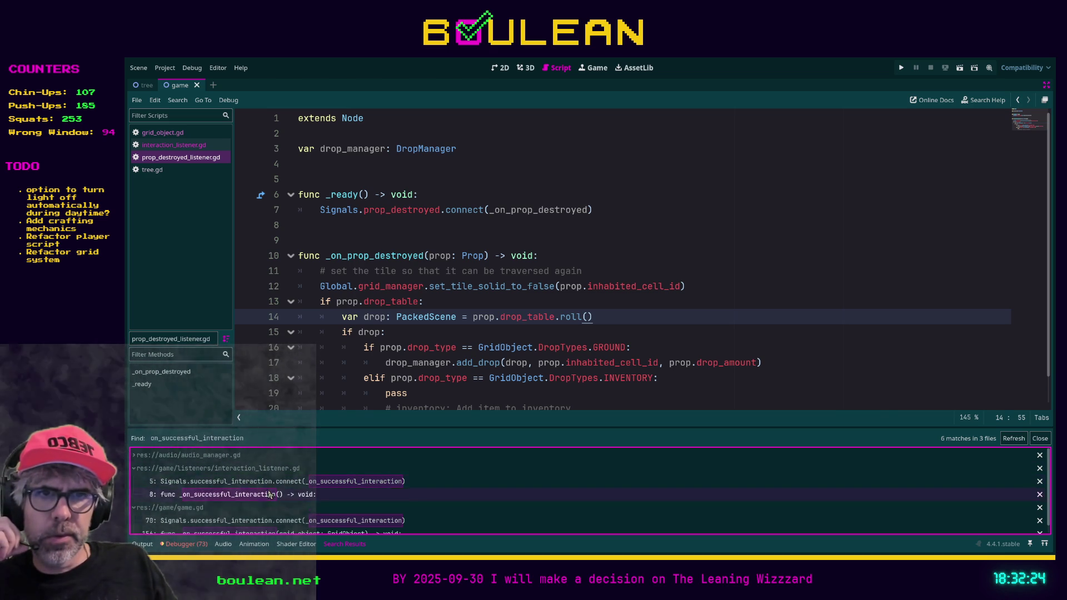
pyautogui.scroll(-1, 282, 502)
pyautogui.click(295, 512)
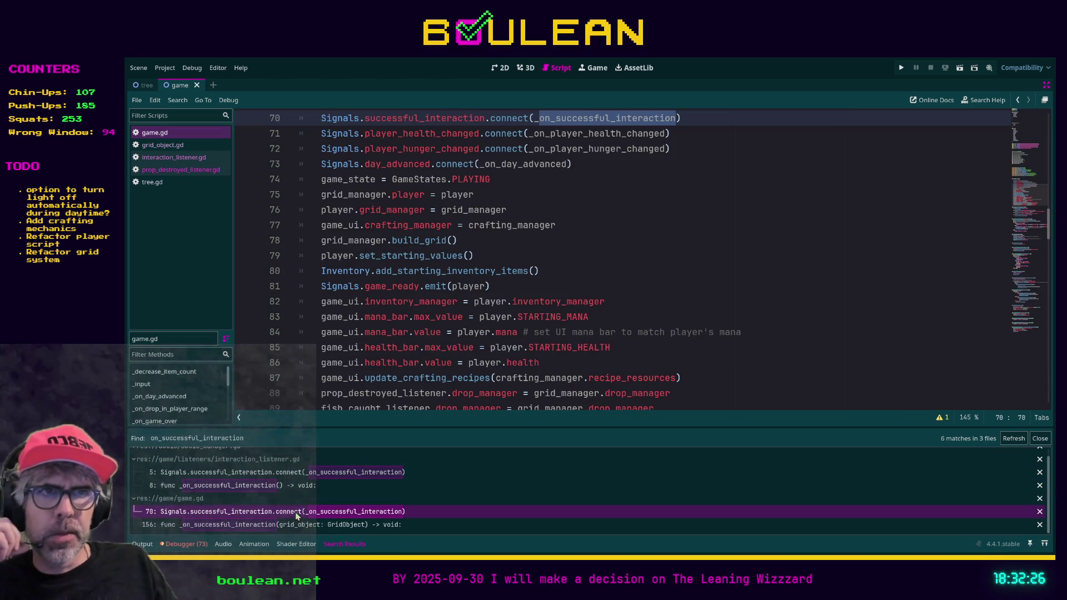
pyautogui.click(300, 524)
pyautogui.click(526, 337)
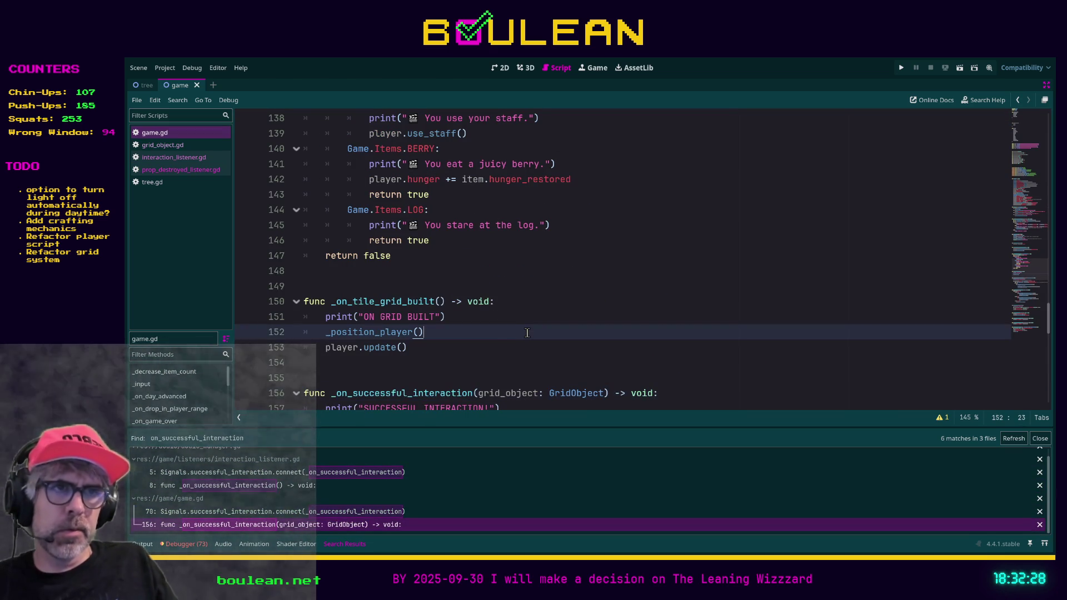
pyautogui.scroll(-2, 586, 332)
pyautogui.scroll(-4, 586, 331)
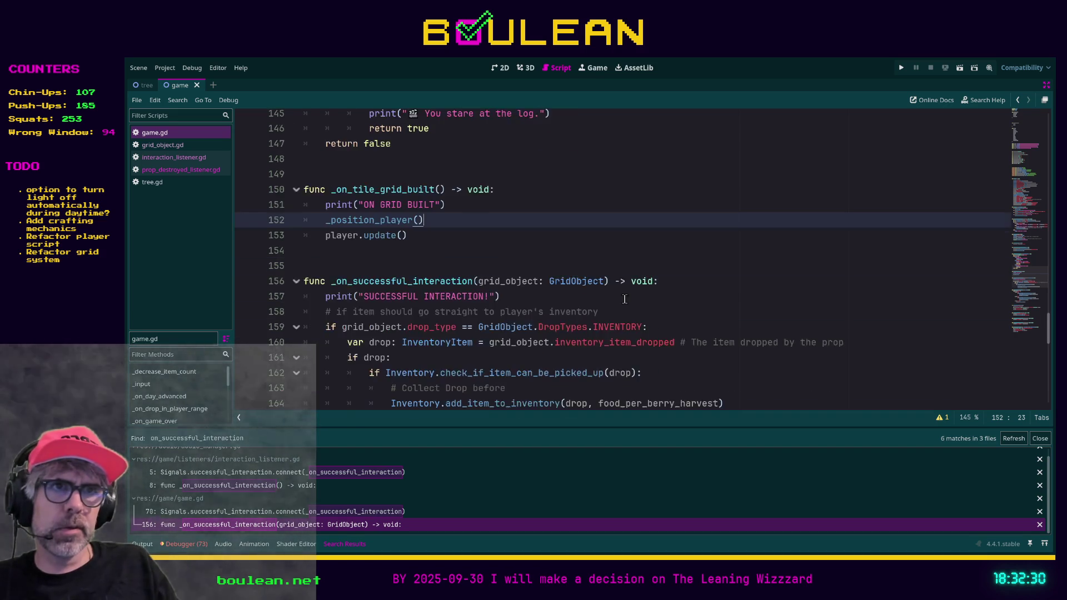
pyautogui.click(747, 312)
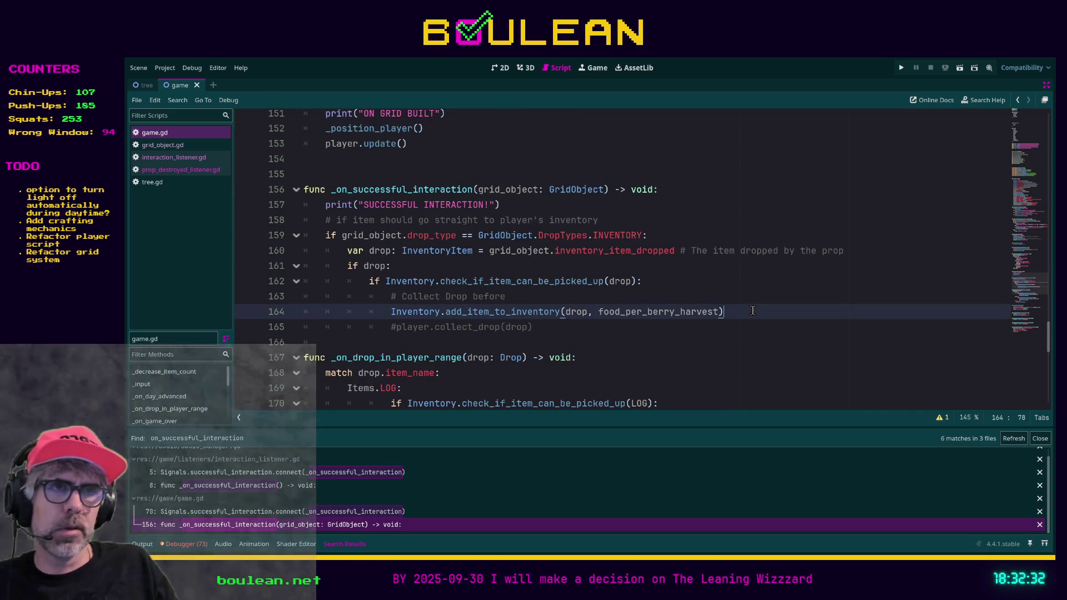
pyautogui.click(567, 327)
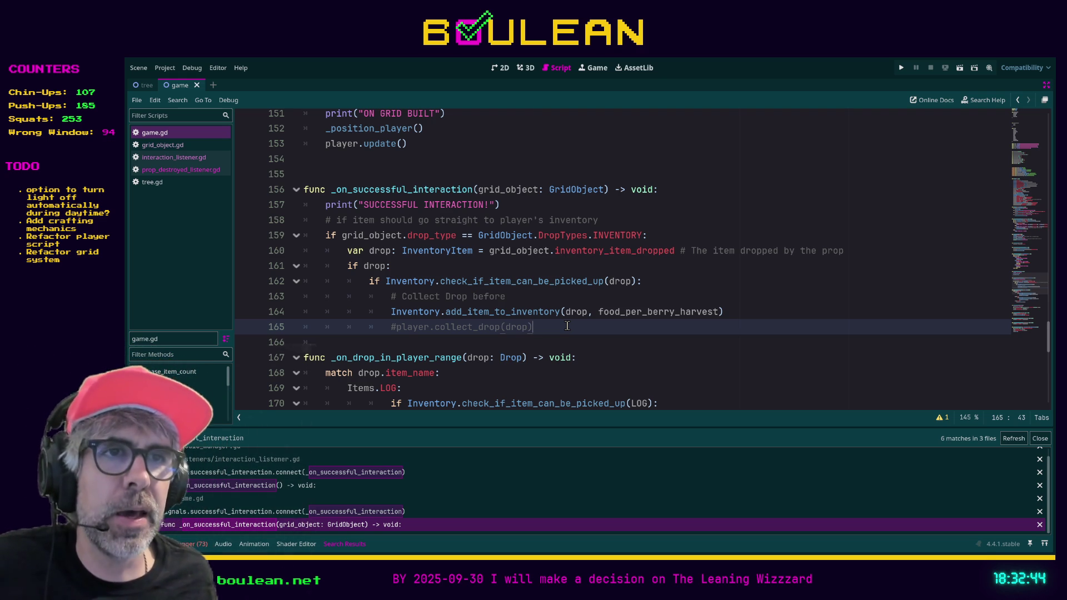
# Delete the commented-out collect_drop line 165 in game.gd.
pyautogui.moveTo(542, 326); pyautogui.dragTo(328, 330)
pyautogui.click(411, 327)
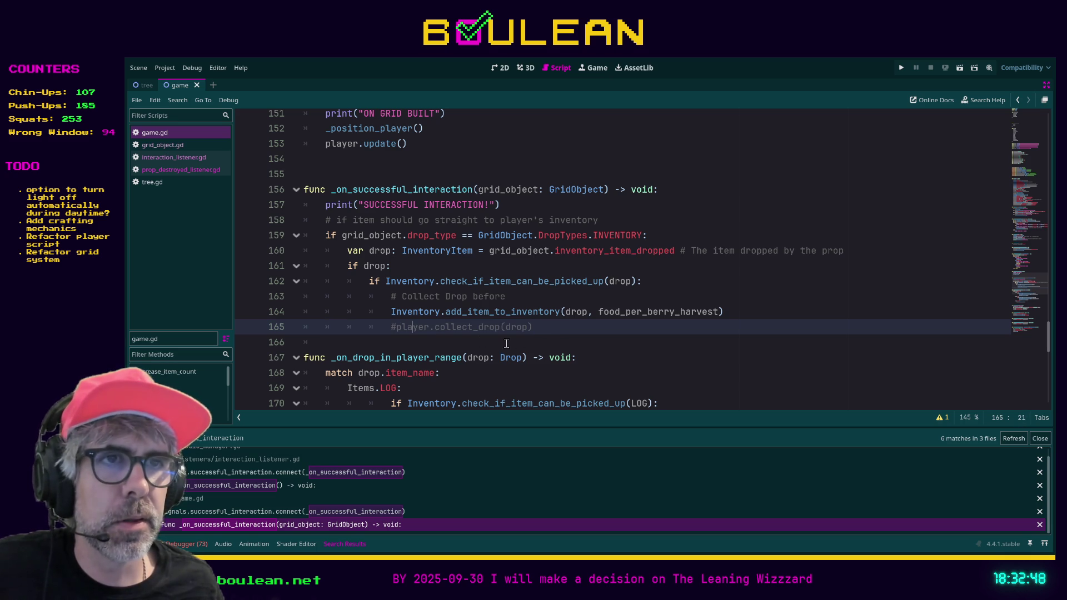
pyautogui.hotkey('shift', 'Home')
pyautogui.hotkey('shift', 'Home')
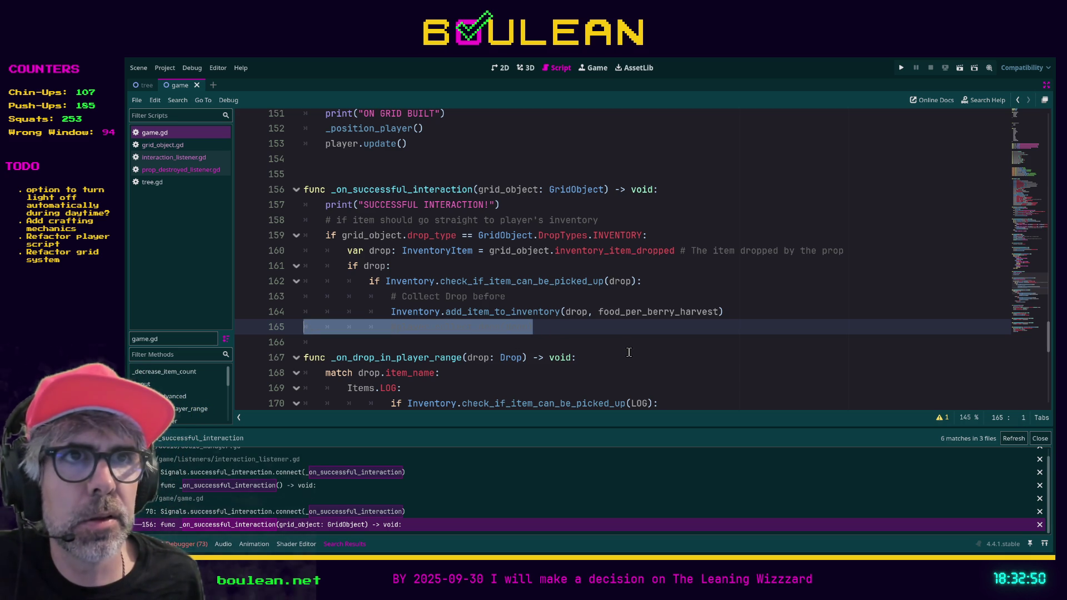
pyautogui.press('BackSpace')
# Copy game.gd lines 157–164, bookmark line 156, and paste them into interaction_listener.gd.
pyautogui.moveTo(489, 326)
pyautogui.mouseDown()
pyautogui.moveTo(389, 312)
pyautogui.moveTo(327, 235)
pyautogui.moveTo(281, 206)
pyautogui.mouseUp()
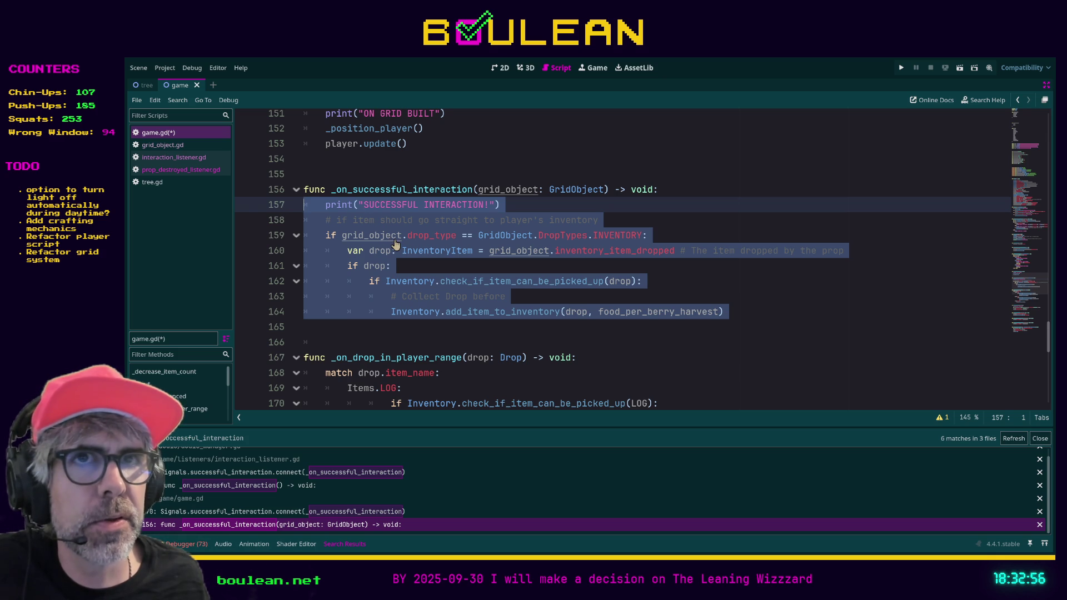
pyautogui.click(323, 189)
pyautogui.hotkey('ctrl', 'alt', 'b')
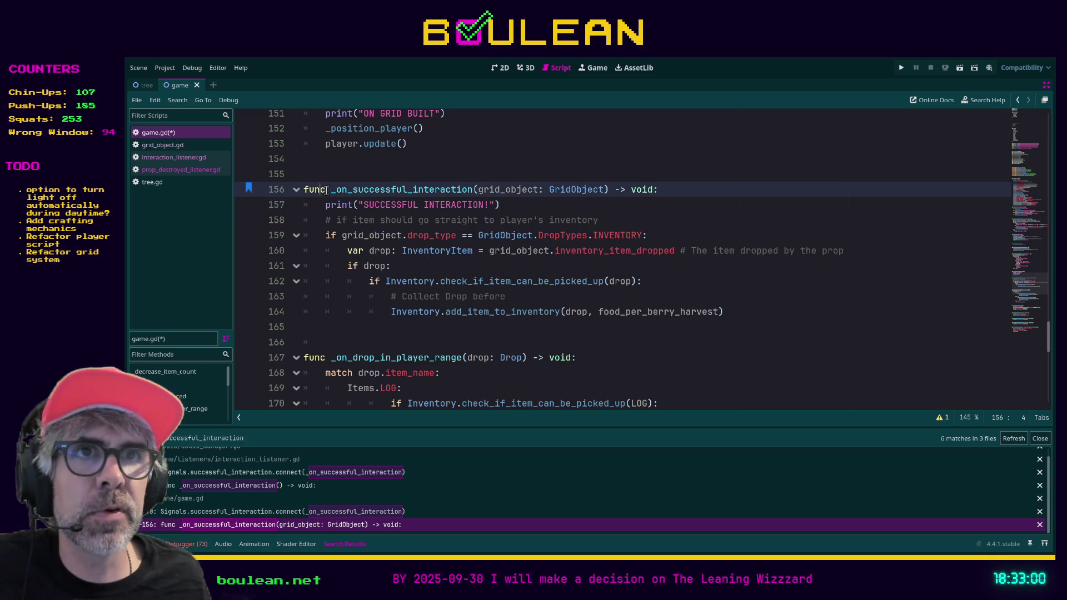
pyautogui.click(183, 160)
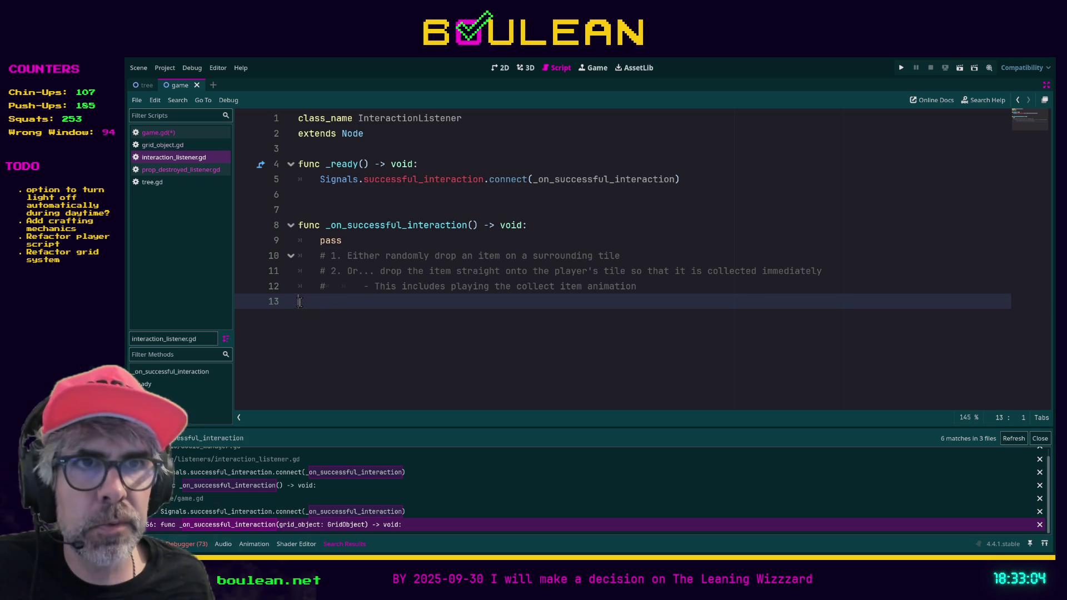
pyautogui.write('print("SUCCESSFUL INTERACTION!") \t# if item should go straight to player\'s inventory \tif grid_object.drop_type == GridObject.DropTypes.INVENTORY: \t\tvar drop: InventoryItem = grid_object.inventory_item_dropped # The item dropped by the prop \t\tif drop: \t\t\tif Inventory.check_if_item_can_be_picked_up(drop): \t\t\t\t# Collect Drop before \t\t\t\tInventory.add_item_to_inventory(drop, food_per_berry_harvest)')
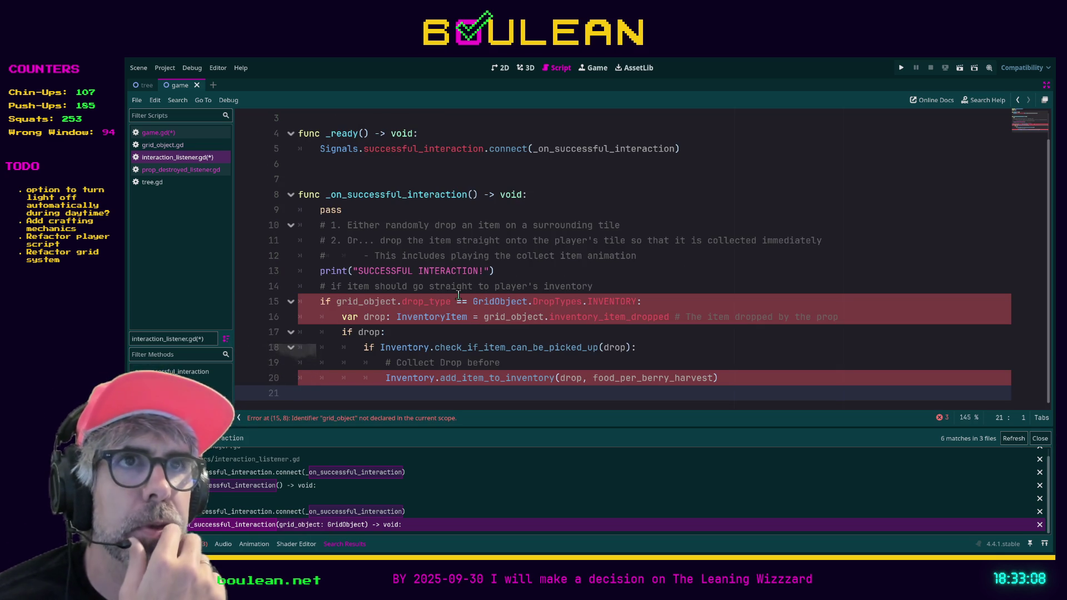
# Give the _on_successful_interaction handler a grid_object: GridObject parameter.
pyautogui.click(169, 135)
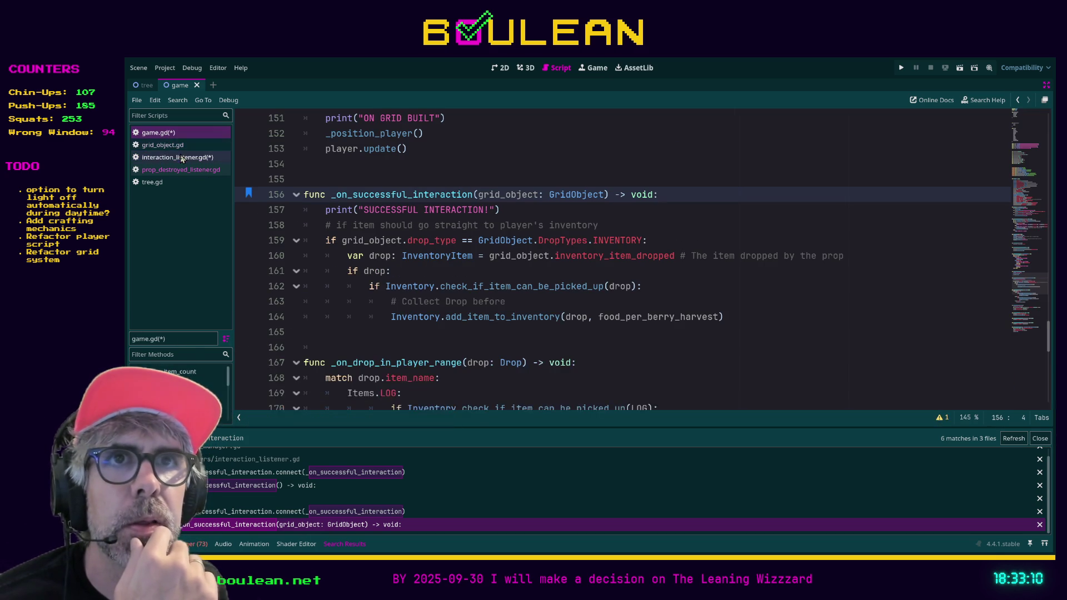
pyautogui.click(183, 158)
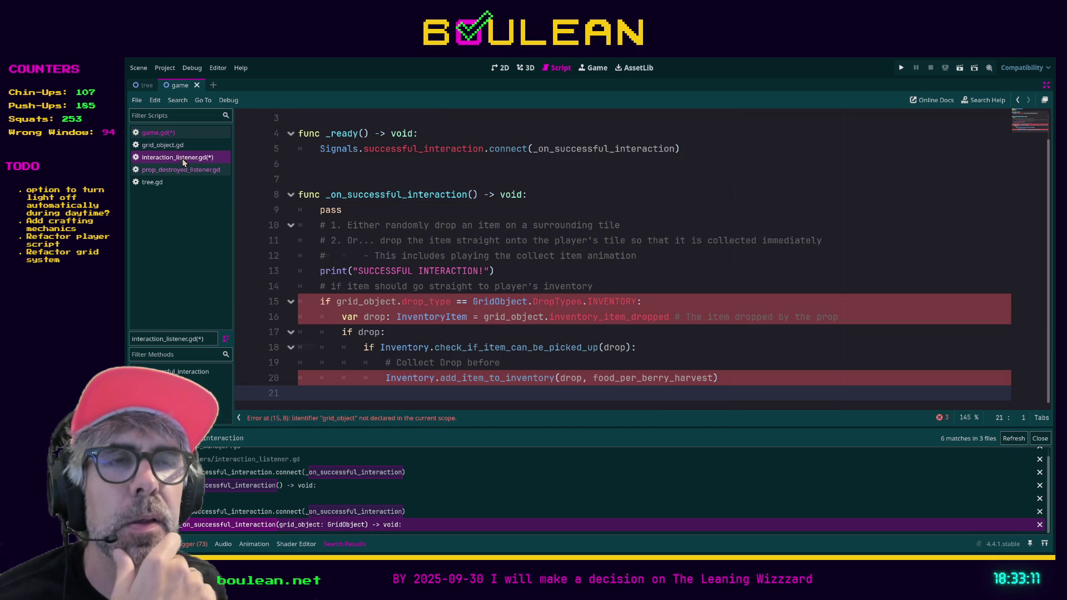
pyautogui.click(473, 194)
pyautogui.write('grid')
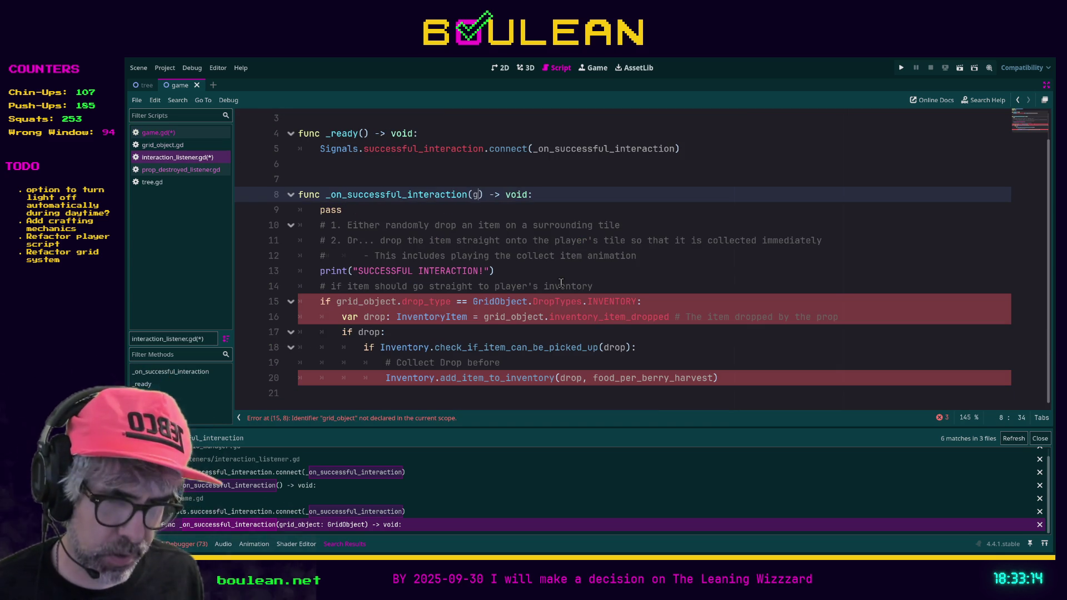
pyautogui.write('_object')
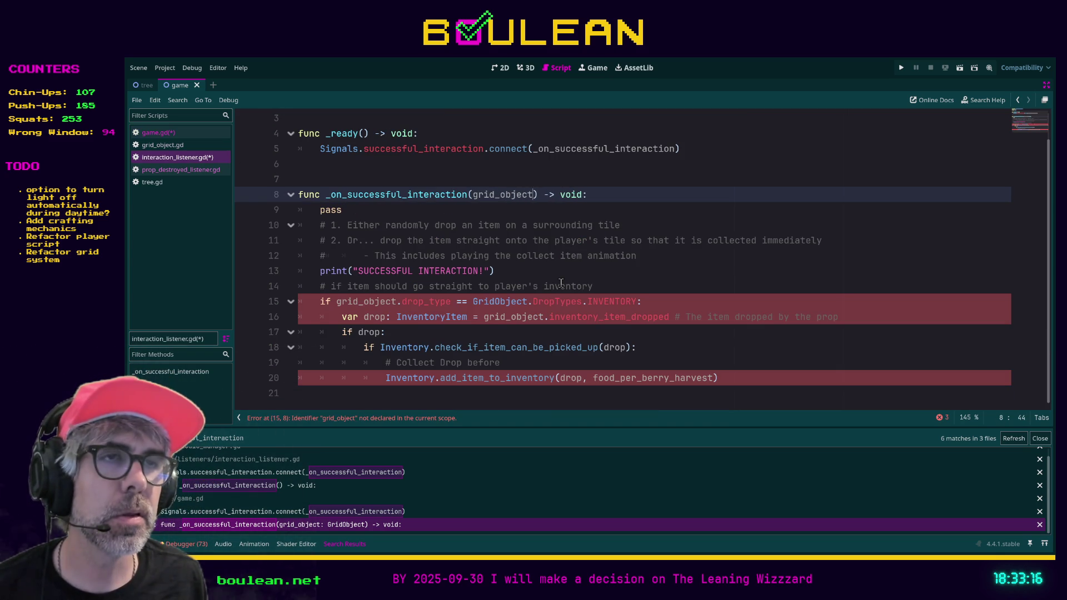
pyautogui.write(': GridOb')
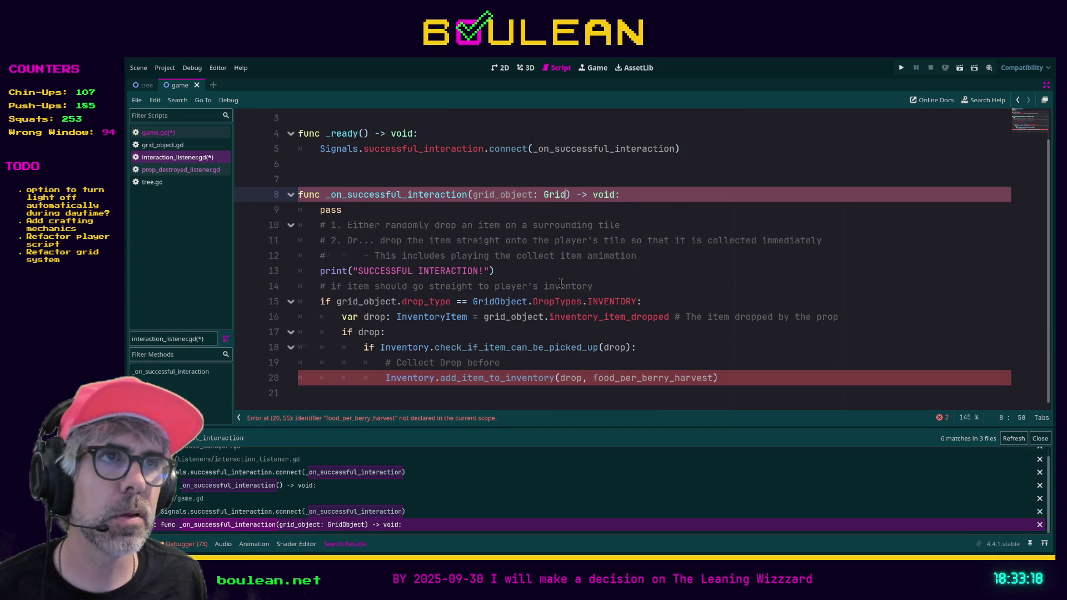
pyautogui.press('Return')
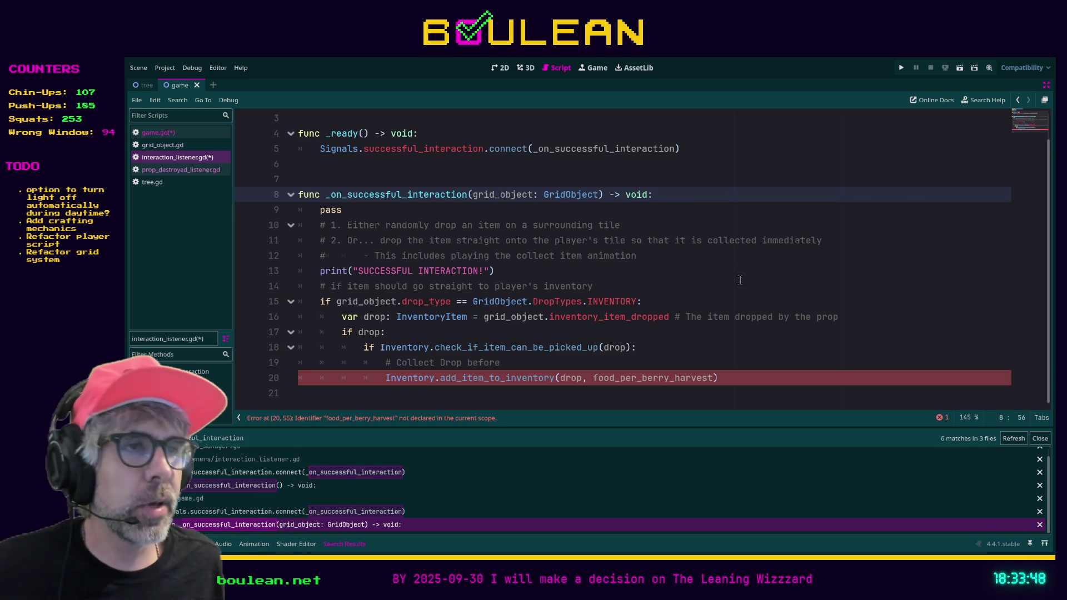
pyautogui.click(733, 383)
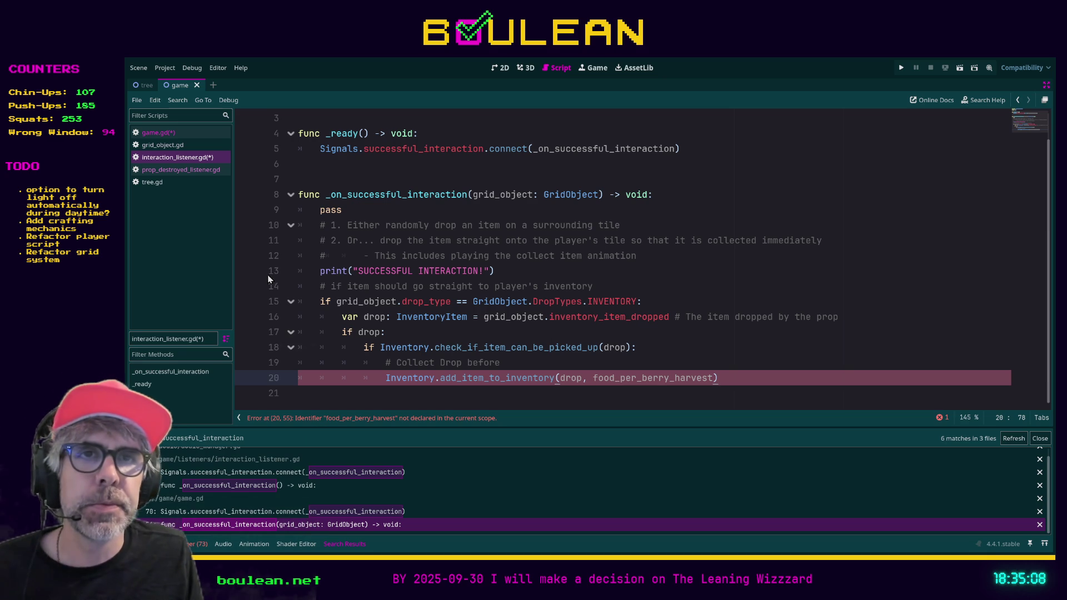
pyautogui.moveTo(232, 248); pyautogui.dragTo(284, 257)
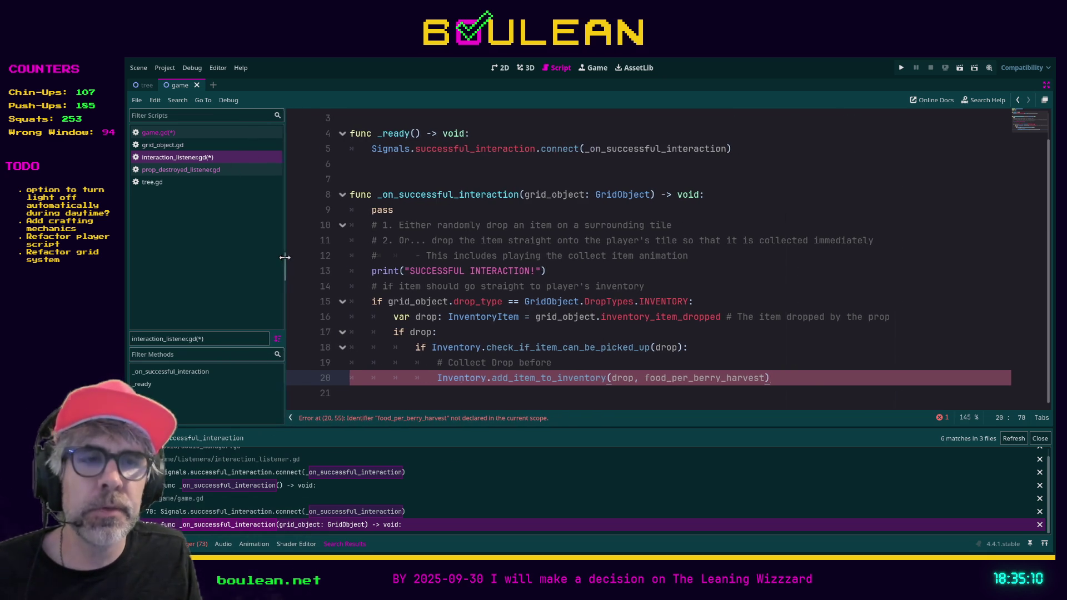
# Restore the side docks and open tree.tscn after filtering the FileSystem for 'log', then 'tree'.
pyautogui.hotkey('ctrl', 'shift', 'F11')
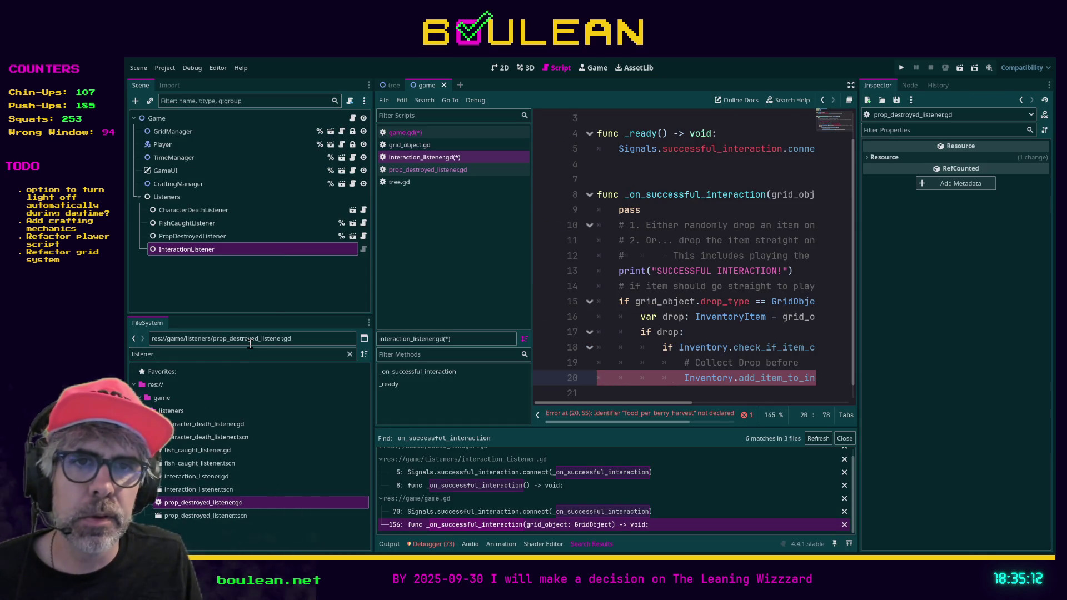
pyautogui.doubleClick(234, 353)
pyautogui.write('log')
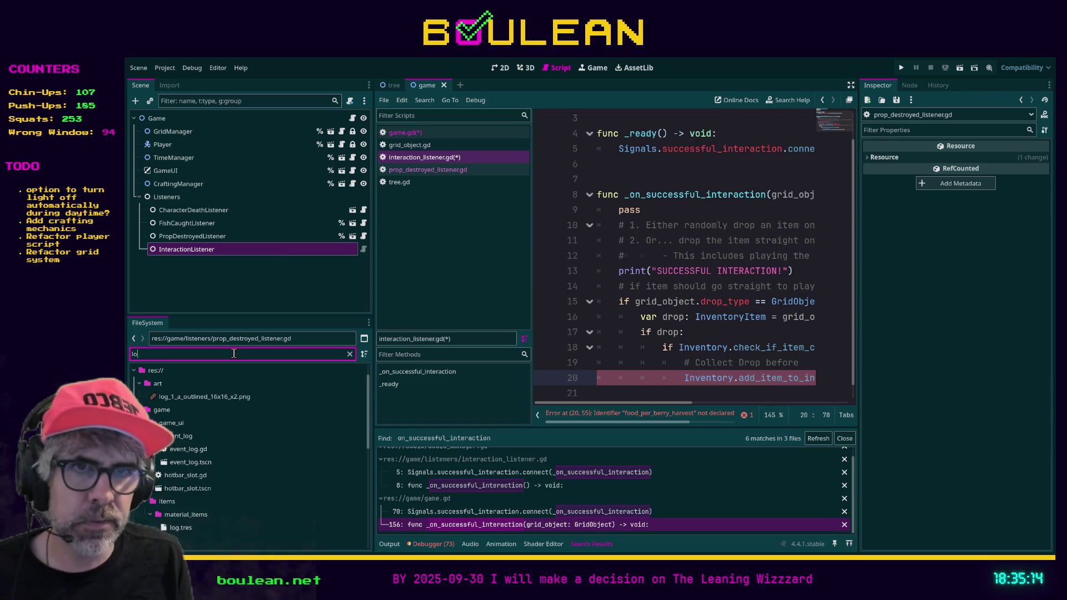
pyautogui.scroll(-3, 219, 449)
pyautogui.scroll(2, 219, 449)
pyautogui.scroll(-2, 219, 450)
pyautogui.doubleClick(212, 357)
pyautogui.write('tree')
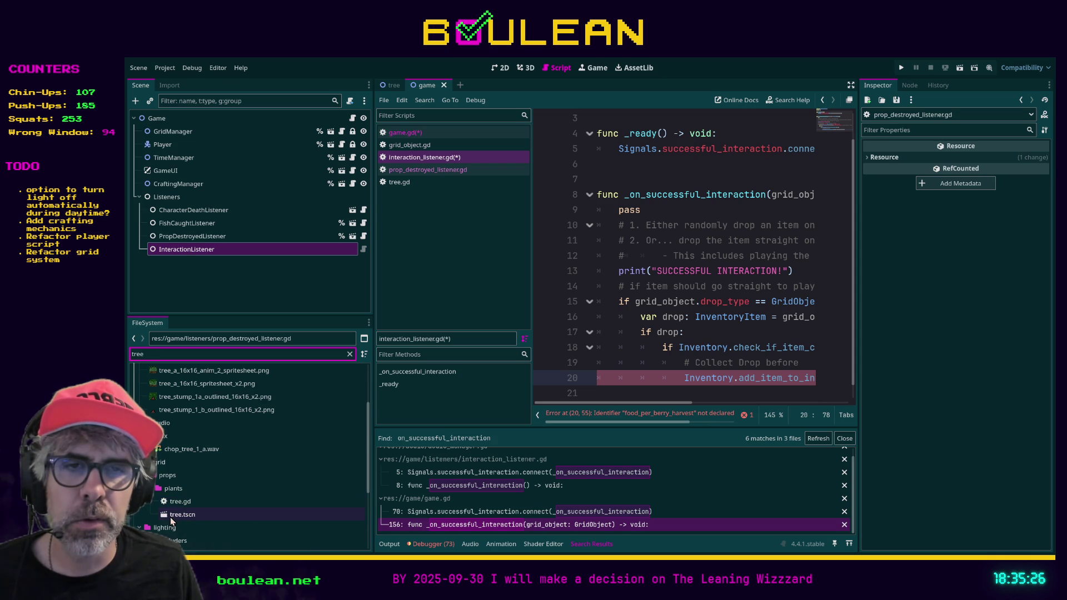
pyautogui.doubleClick(171, 516)
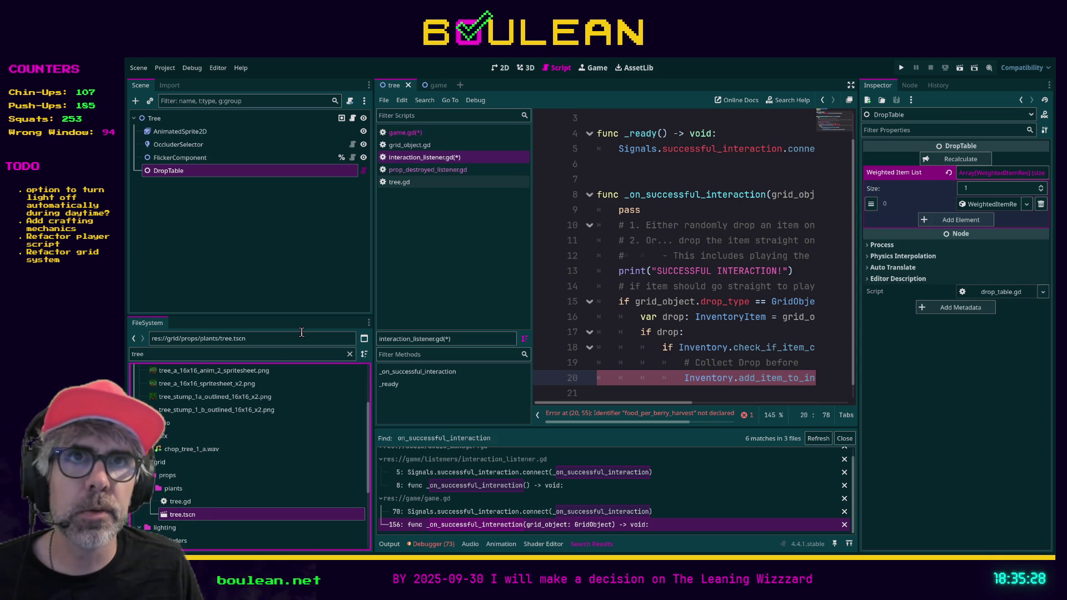
# Inspect the Tree node's Drop Table and expand its stick.tres item.
pyautogui.click(266, 118)
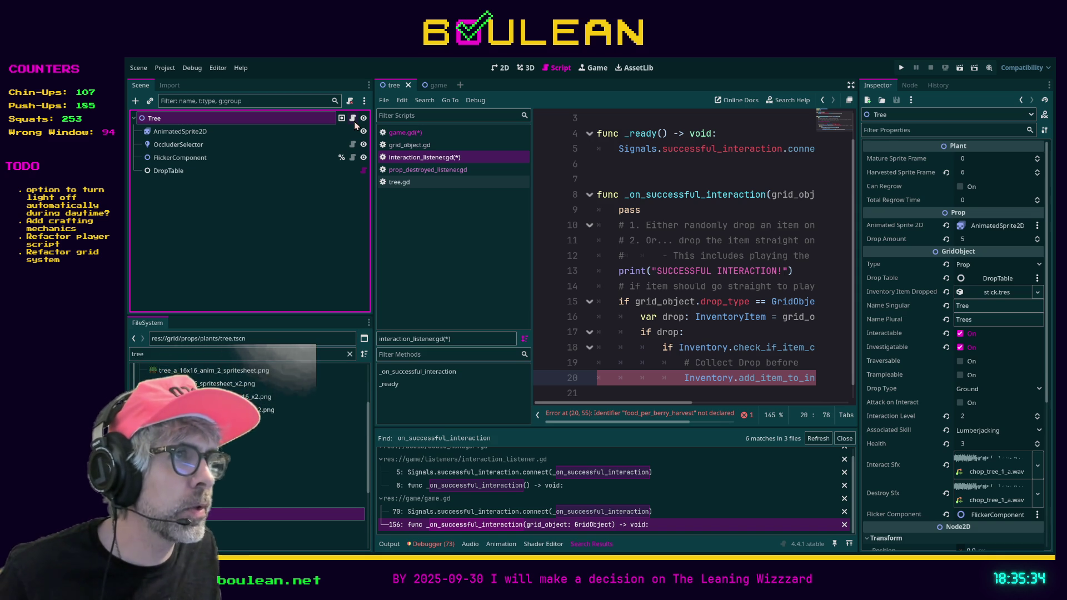
pyautogui.click(987, 278)
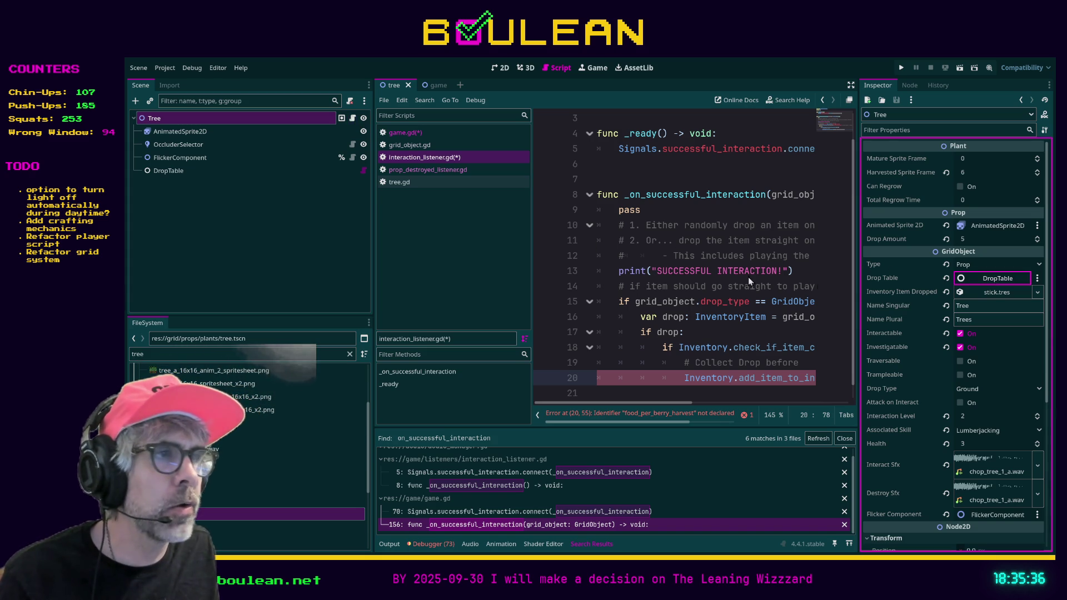
pyautogui.click(1010, 298)
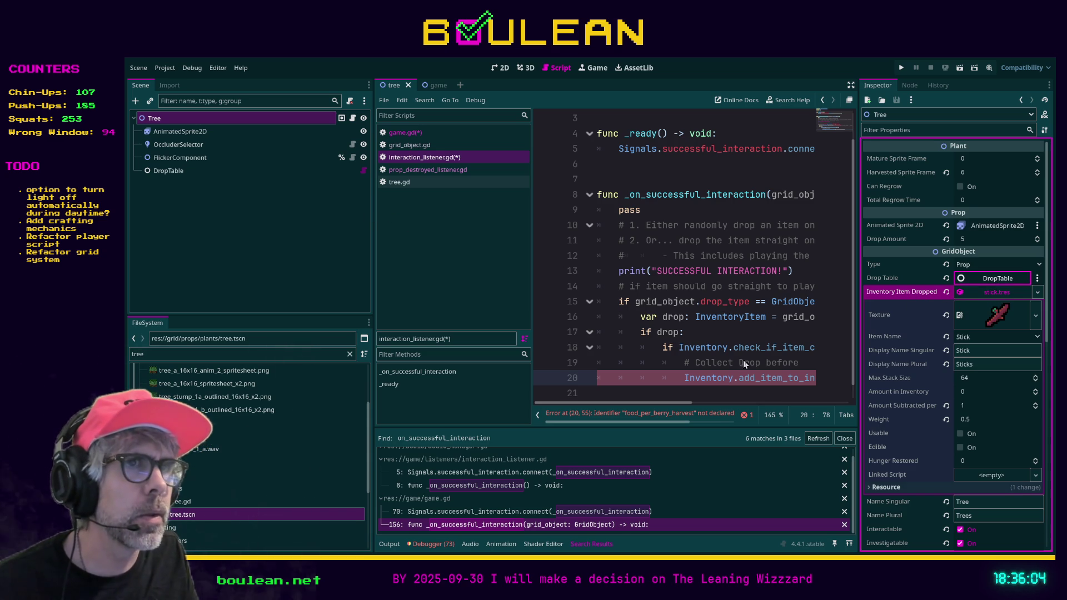
# Expand DropTable's weighted item 0 Item and open its referenced log scene.
pyautogui.click(181, 173)
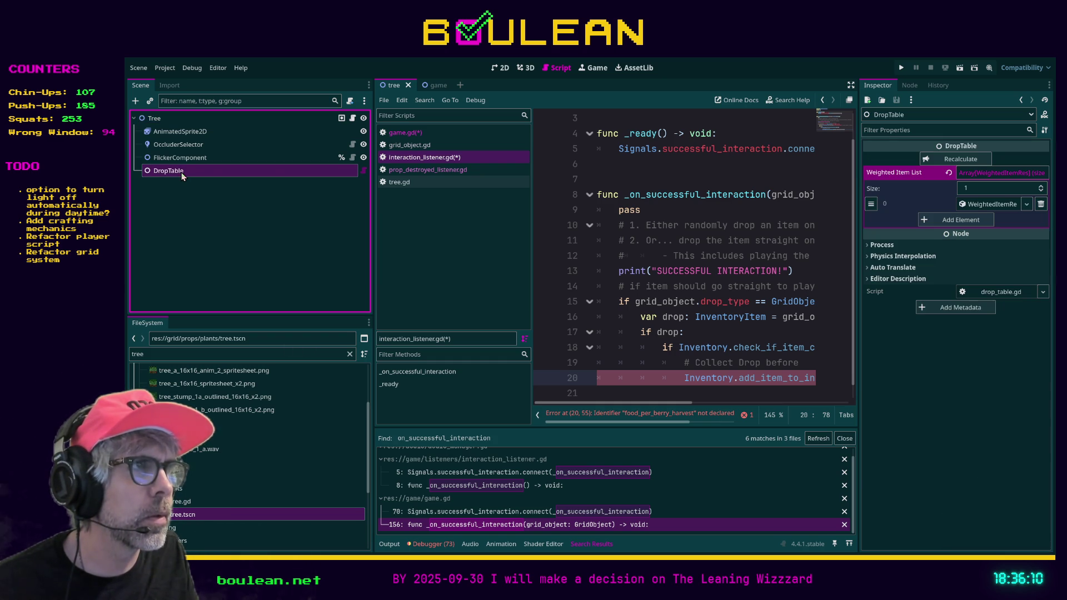
pyautogui.click(981, 205)
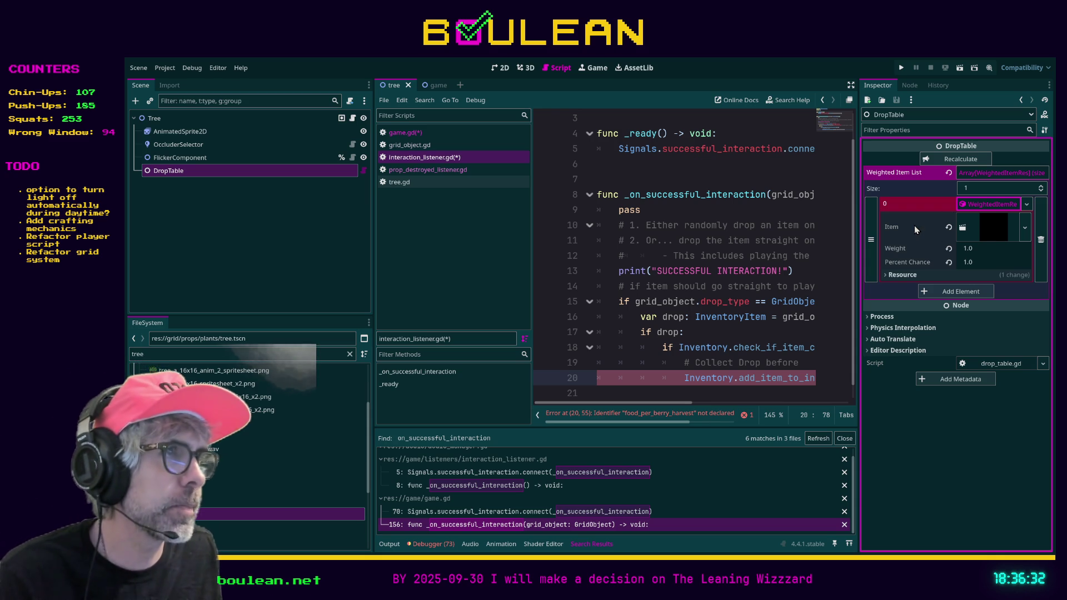
pyautogui.click(988, 233)
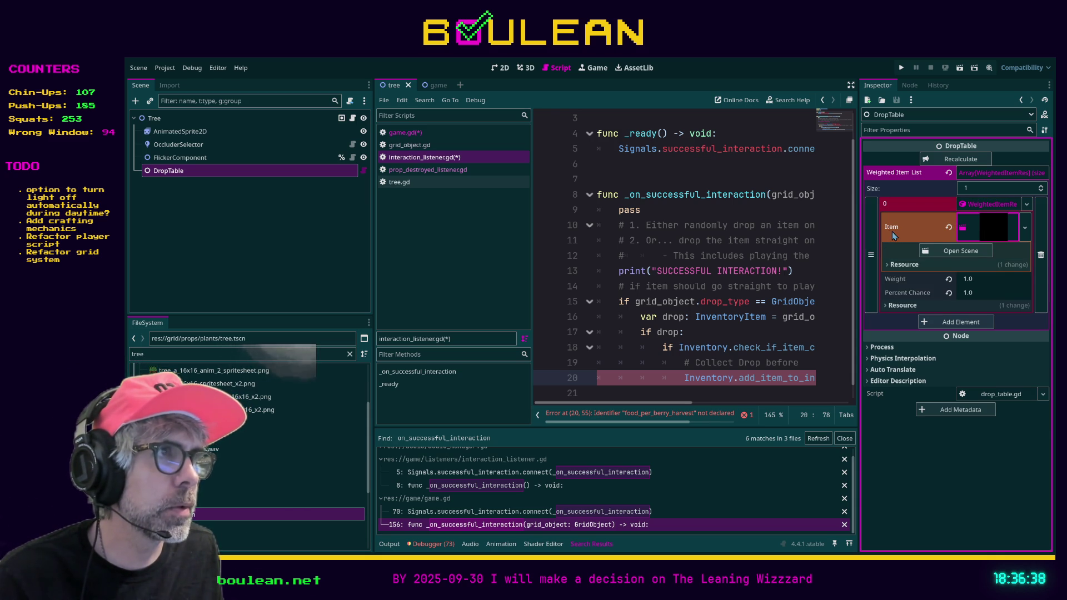
pyautogui.click(939, 252)
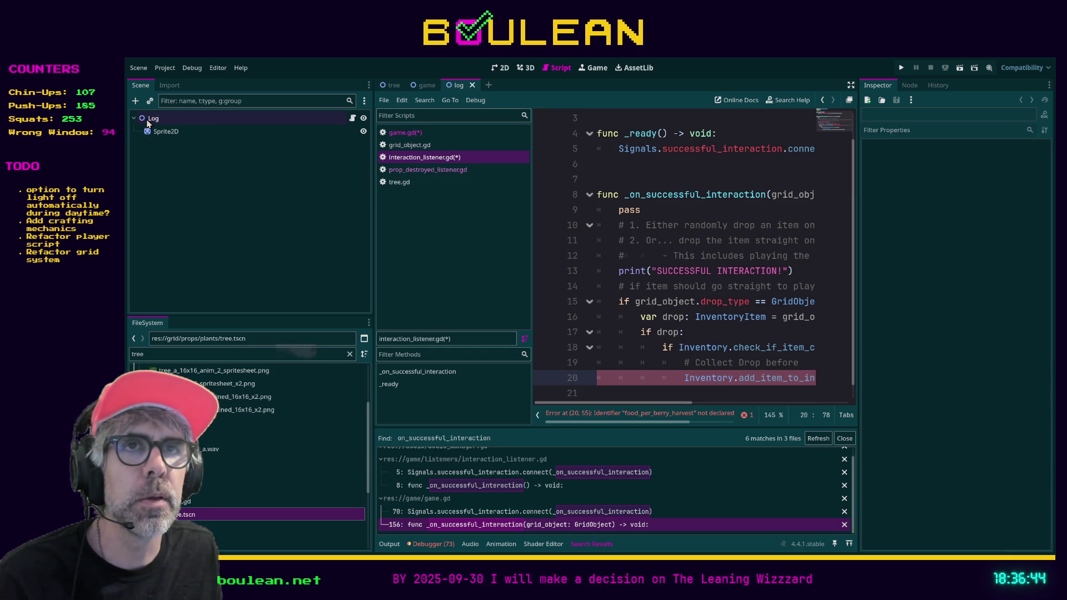
# Return to the tree scene and open the Tree node's tree.gd script.
pyautogui.click(150, 119)
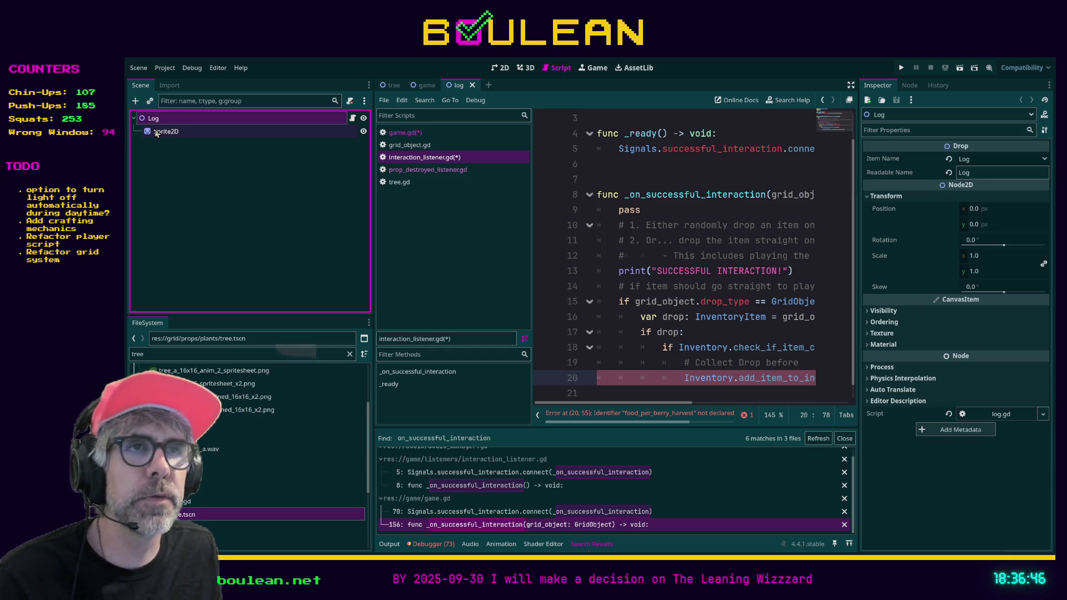
pyautogui.click(600, 271)
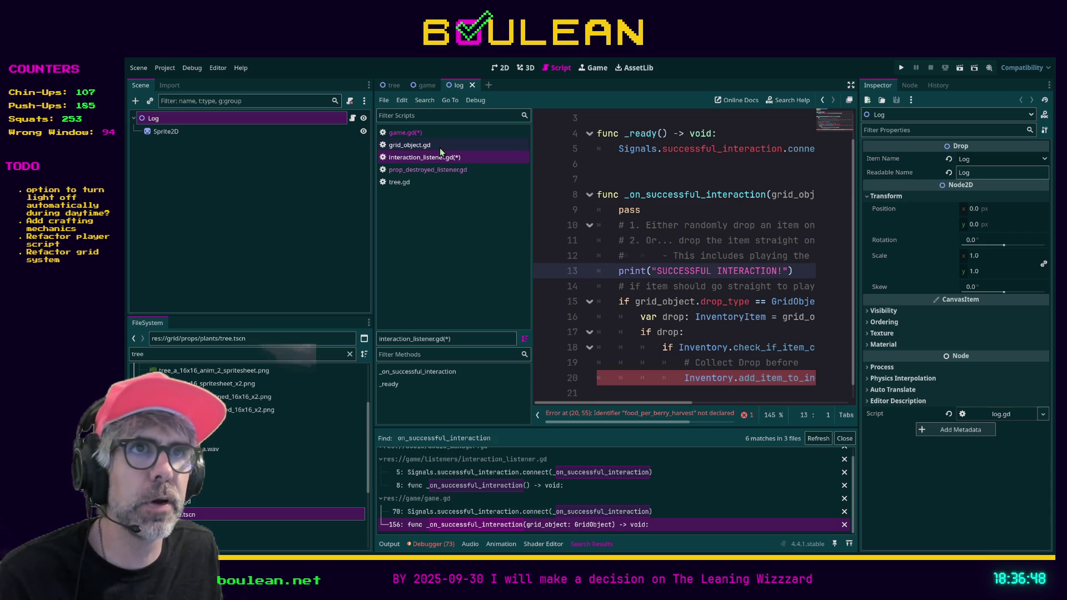
pyautogui.click(394, 85)
pyautogui.click(174, 121)
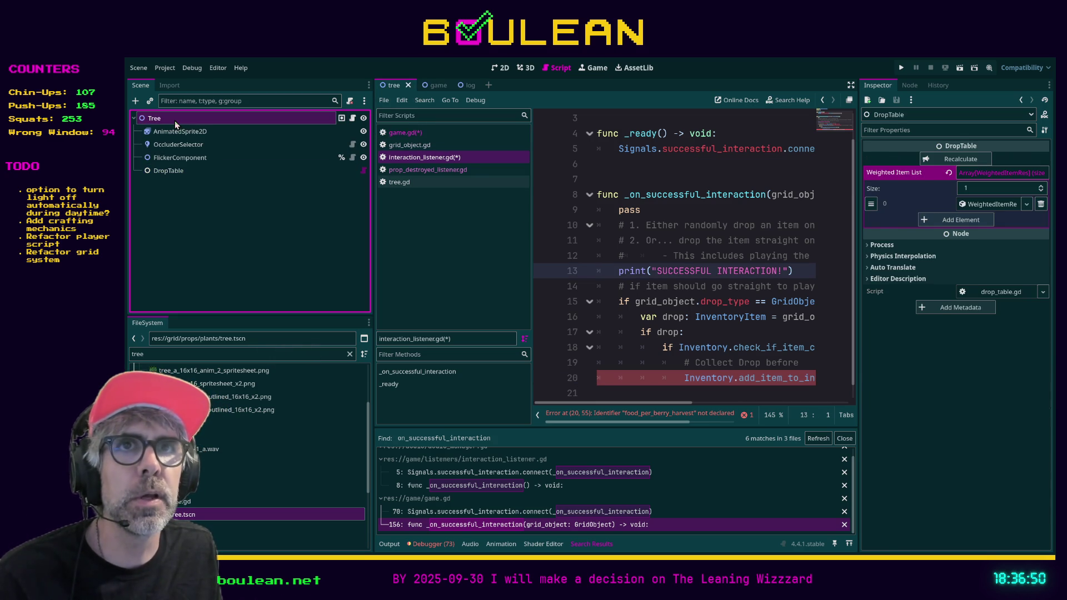
pyautogui.click(352, 119)
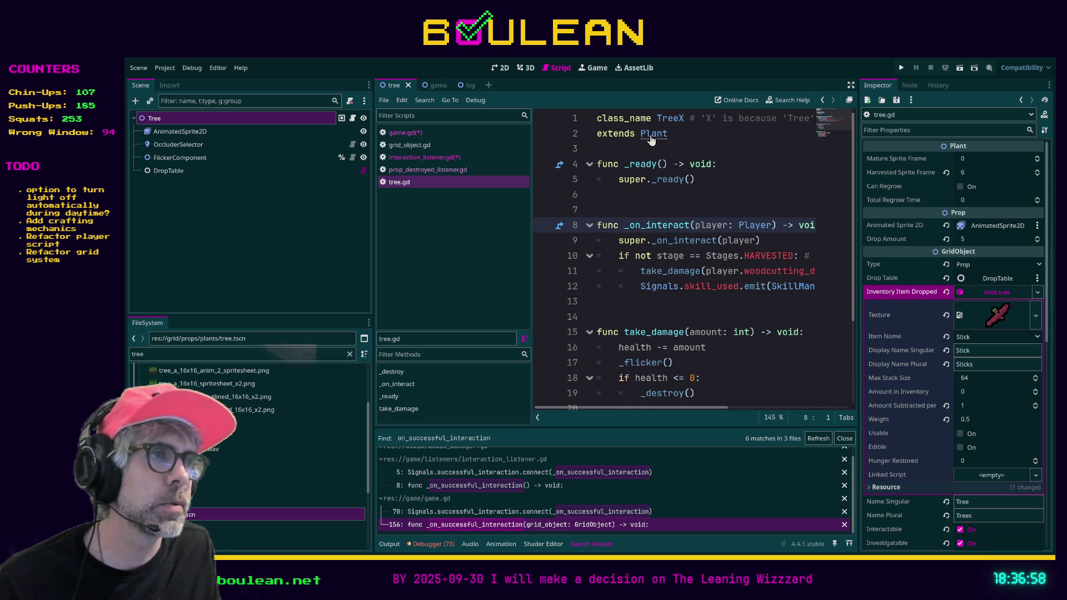
# Inspect DropTable's first weighted item entry, with weight 1.0 and percent chance 1.0.
pyautogui.click(624, 212)
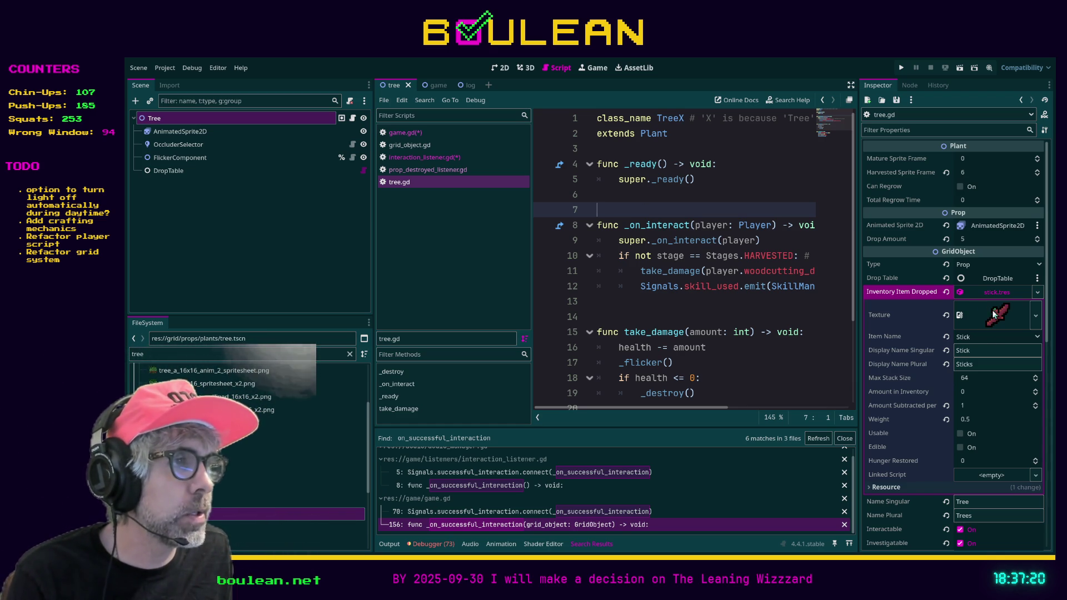
pyautogui.click(234, 171)
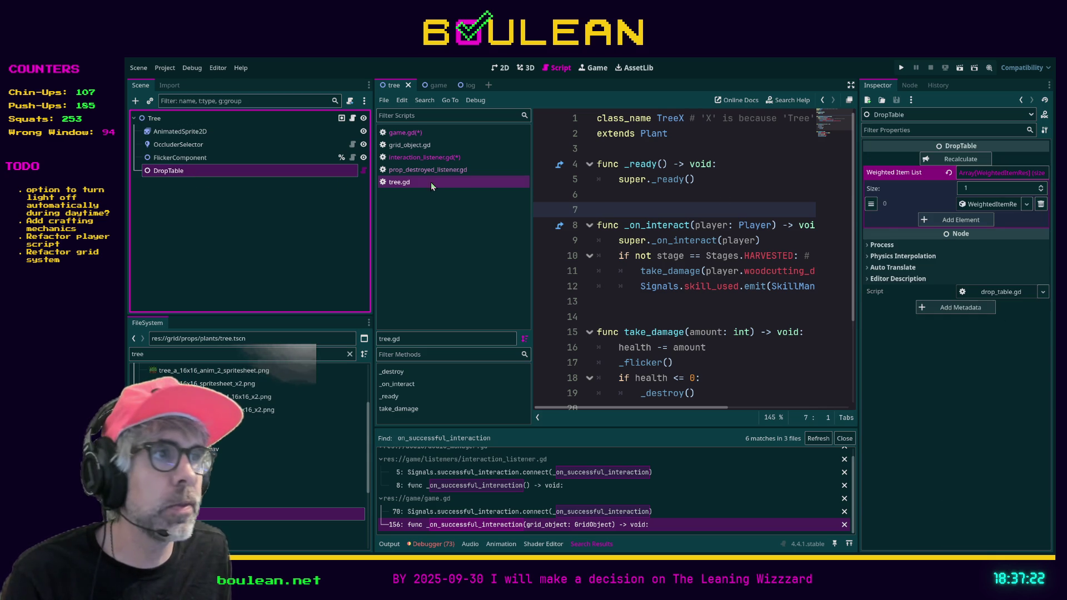
pyautogui.click(989, 208)
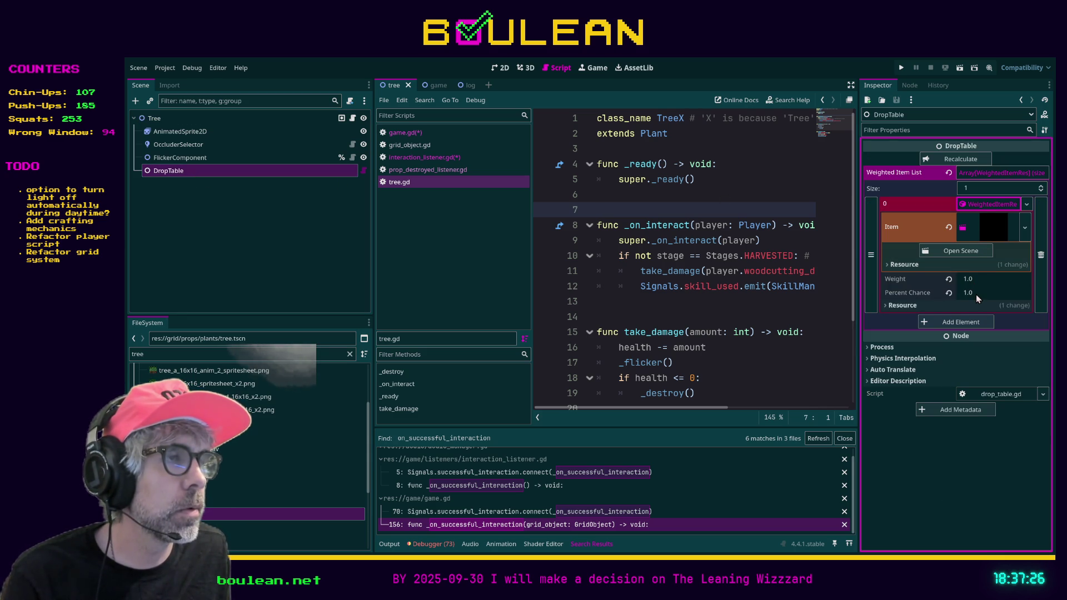
pyautogui.click(279, 351)
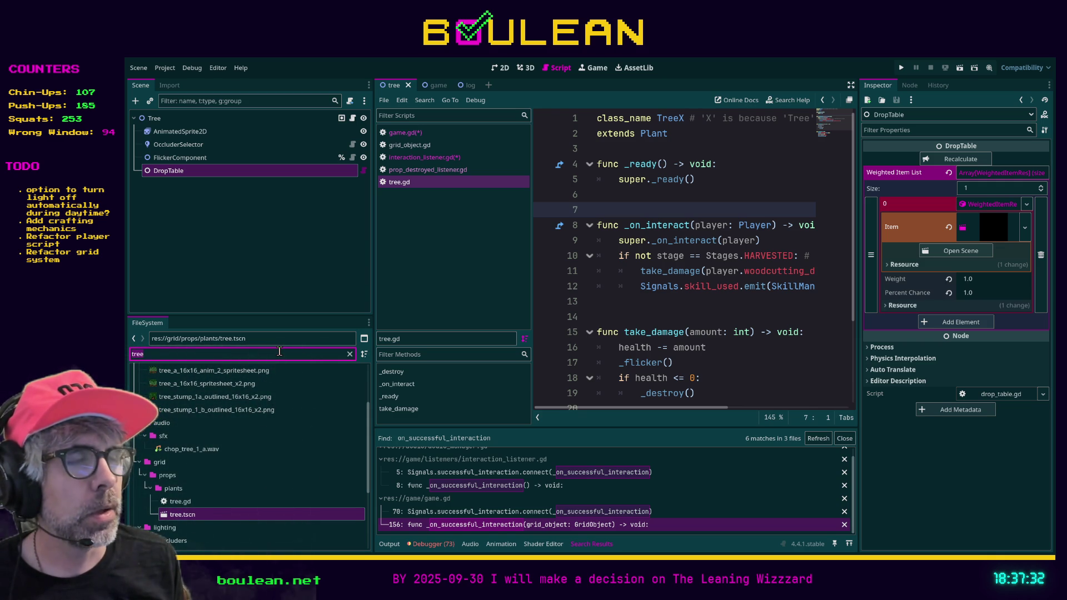
# Filter files by 'weight' and open weighted_item_res.gd, which exports item, weight and percent_chance.
pyautogui.hotkey('ctrl', 'a')
pyautogui.write('weight')
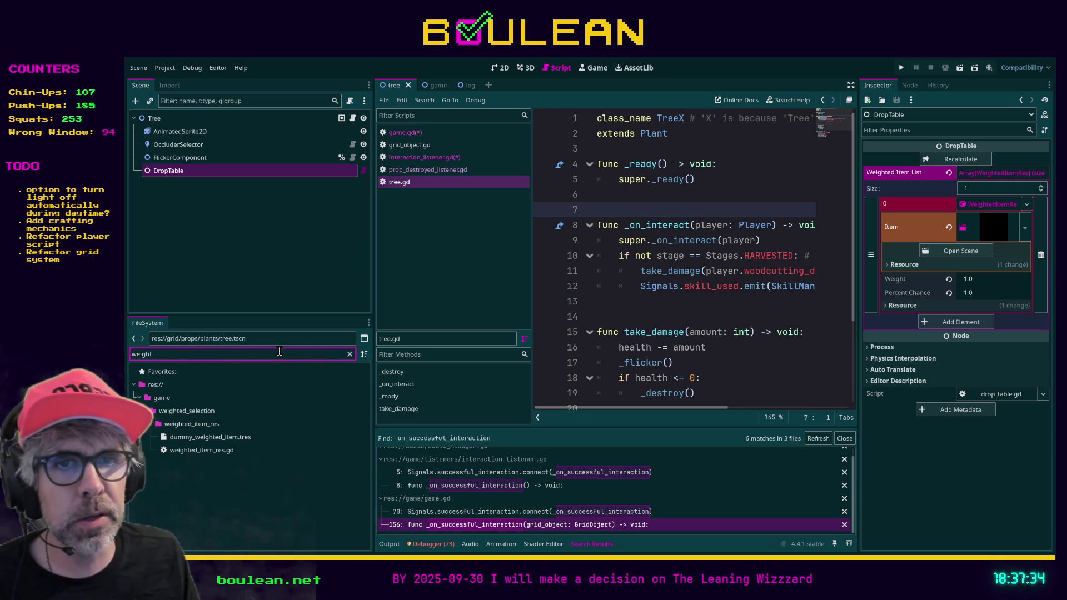
pyautogui.doubleClick(202, 450)
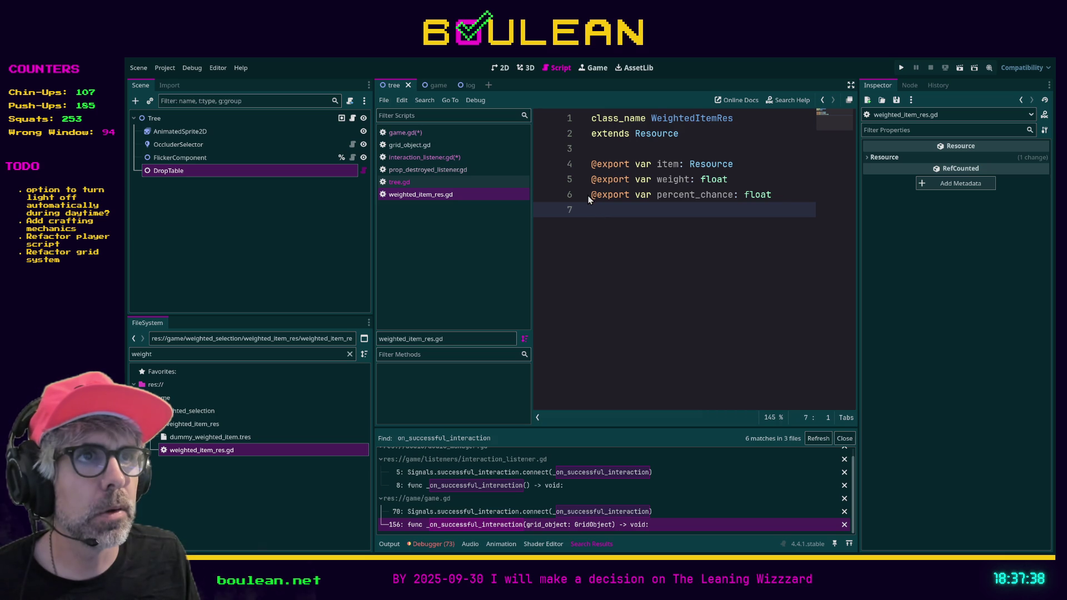
pyautogui.press('Up')
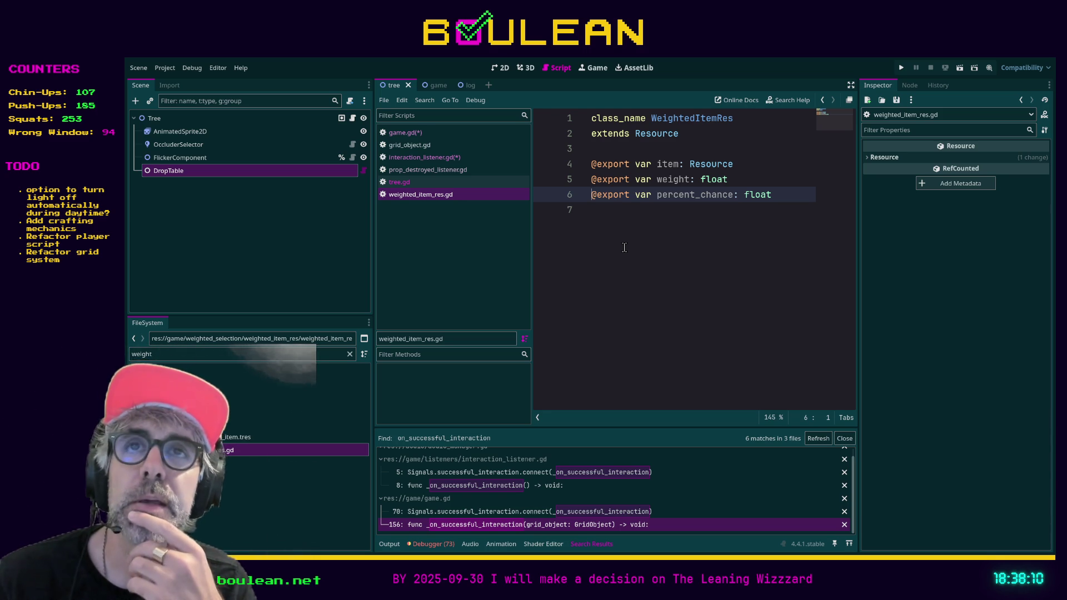
pyautogui.click(630, 226)
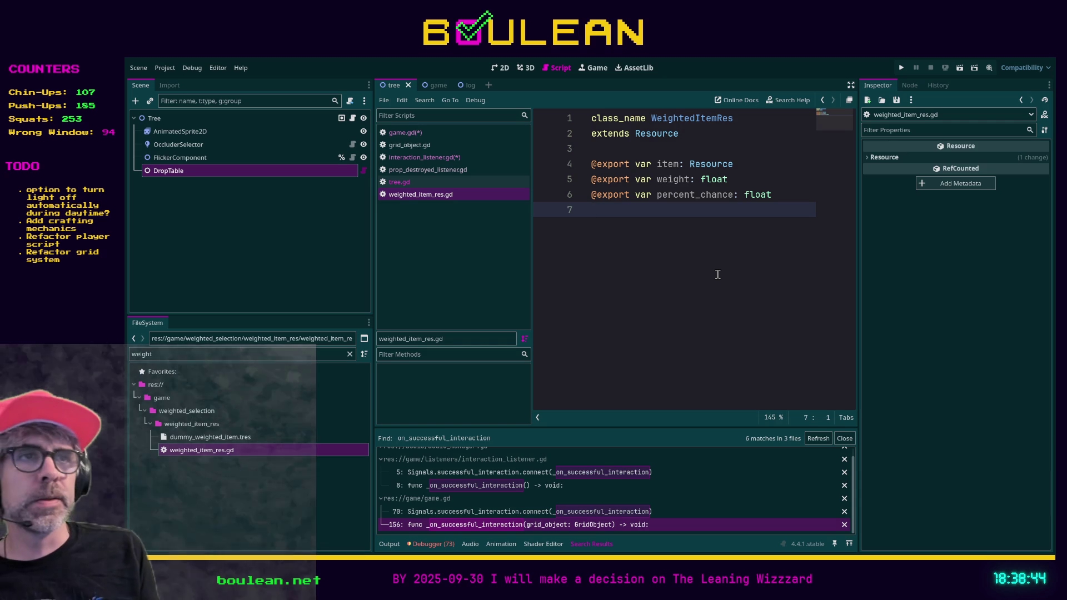
pyautogui.press('Up')
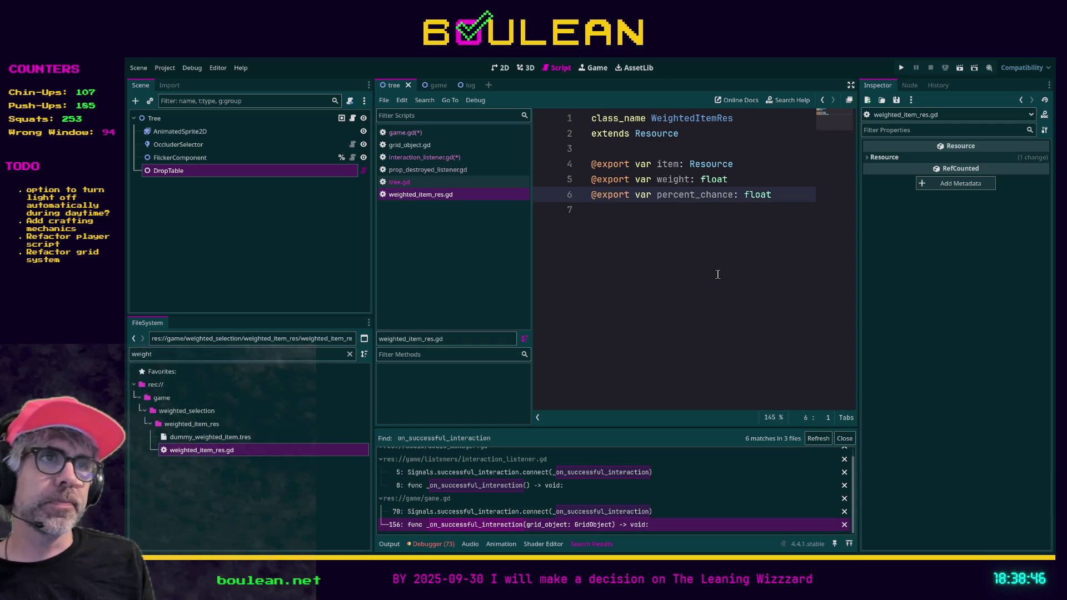
pyautogui.press('Up')
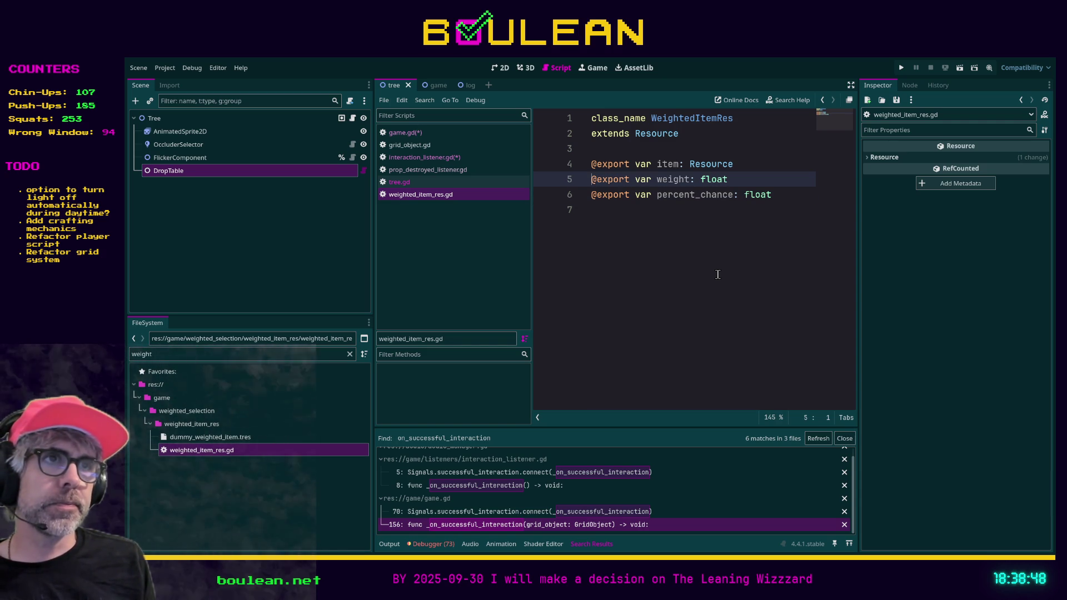
pyautogui.press('Return')
pyautogui.press('Up')
pyautogui.write('@')
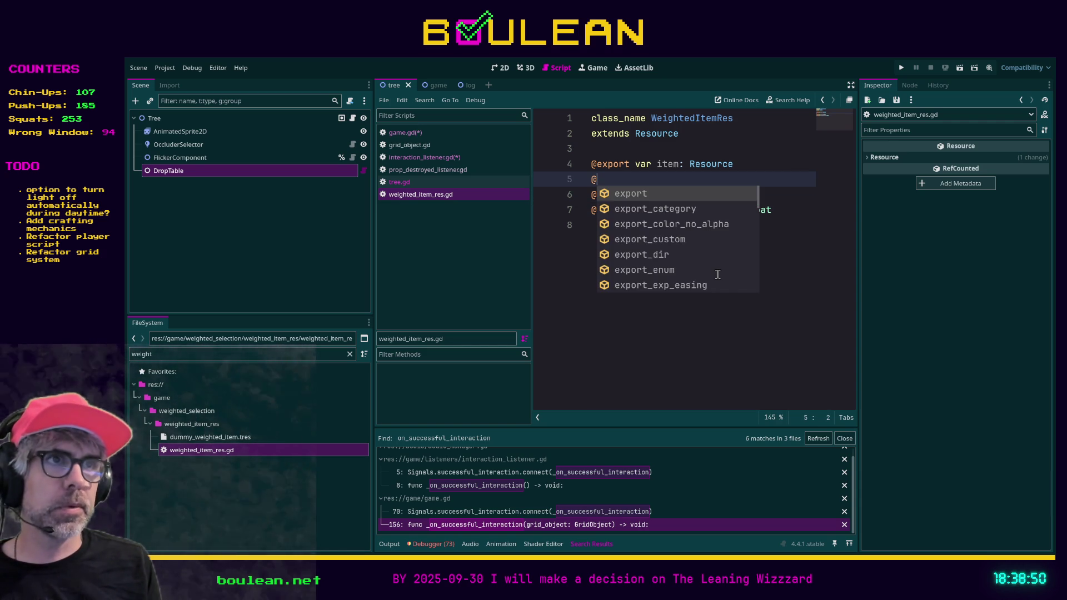
pyautogui.press('BackSpace')
pyautogui.press('BackSpace')
pyautogui.press('Down')
pyautogui.press('Down')
pyautogui.press('Down')
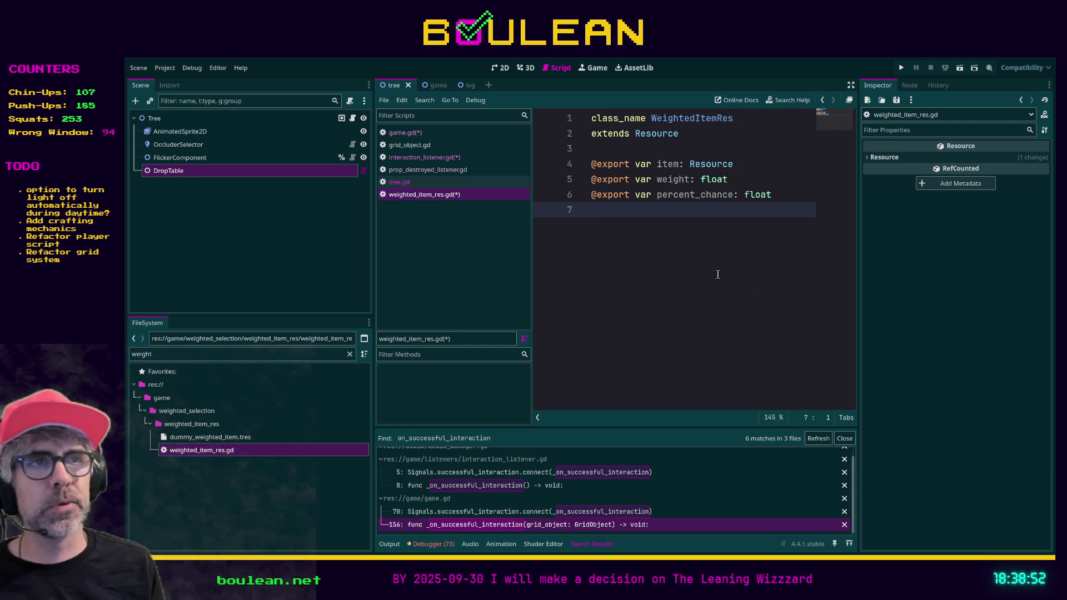
pyautogui.write('xport var amount_dro')
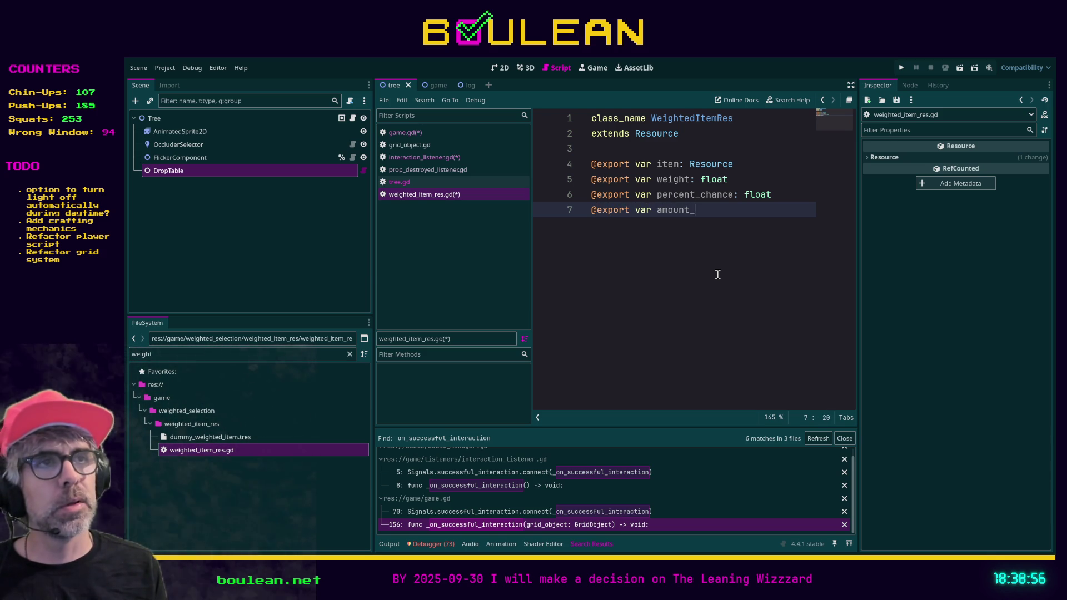
pyautogui.write('pped: int')
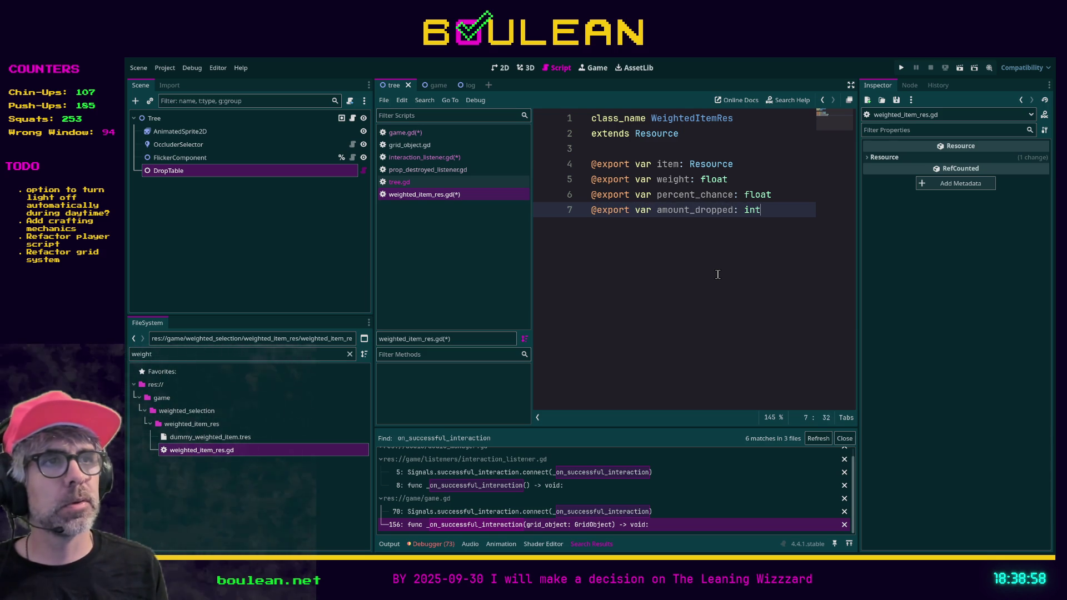
pyautogui.press('Escape')
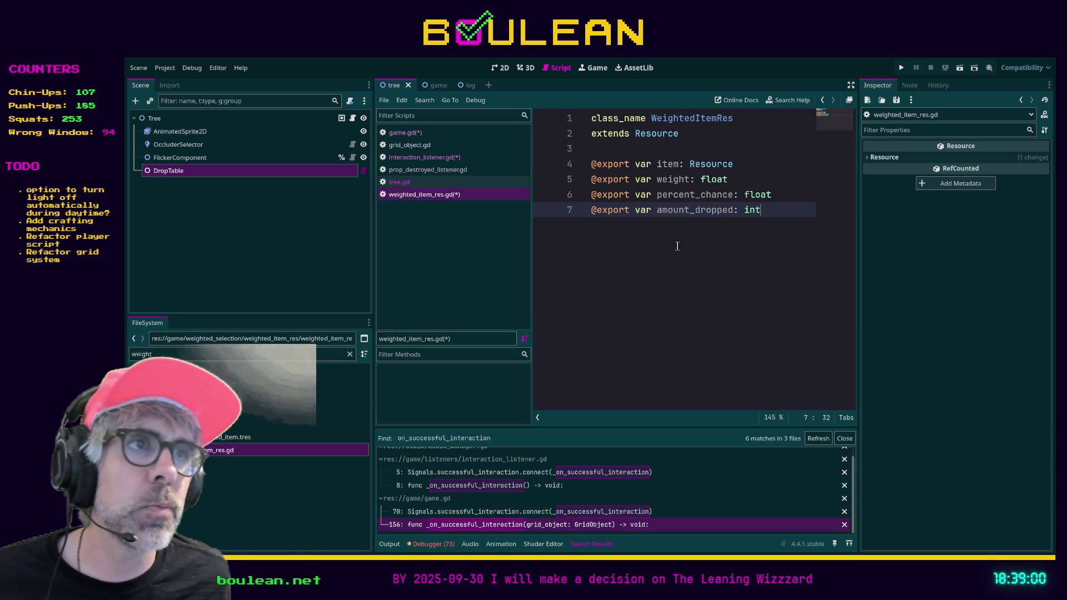
pyautogui.hotkey('ctrl', 's')
pyautogui.click(155, 119)
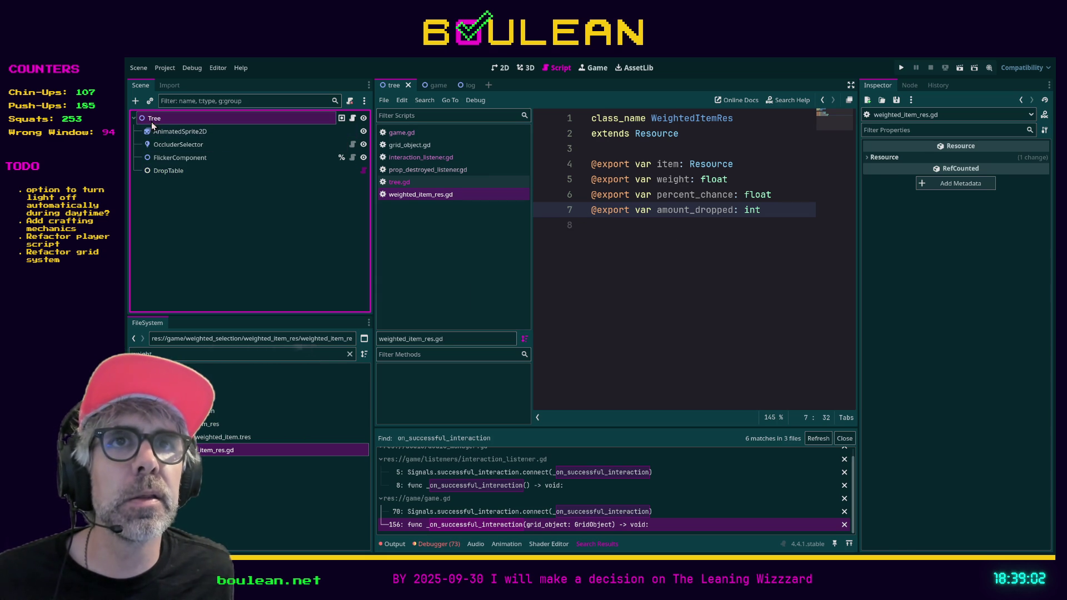
# Expand DropTable's first weighted item entry and rename the export to amount_dropped_min.
pyautogui.click(168, 170)
pyautogui.click(994, 173)
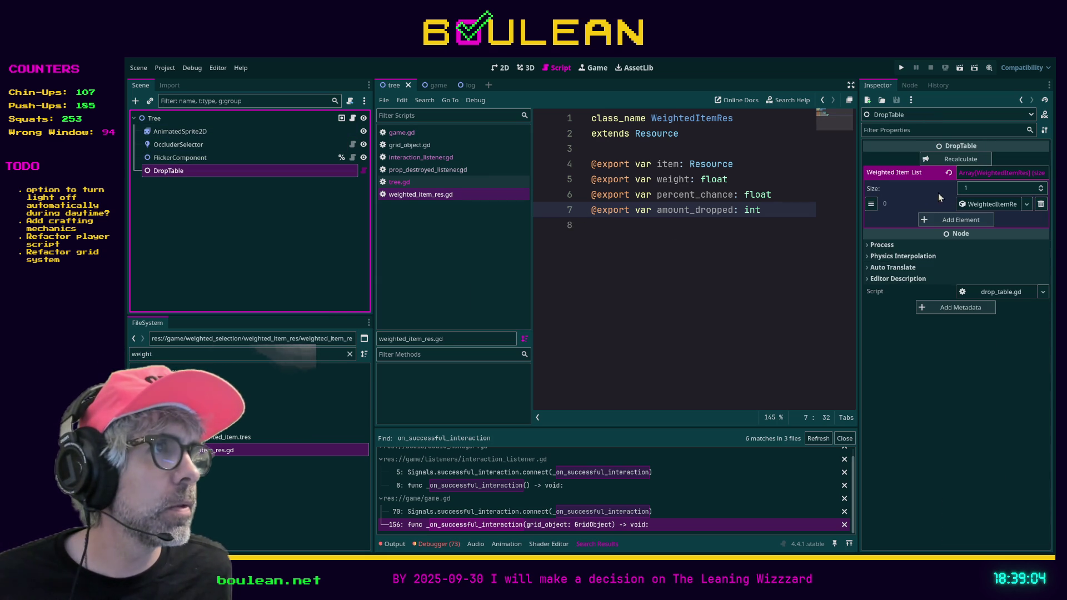
pyautogui.click(994, 204)
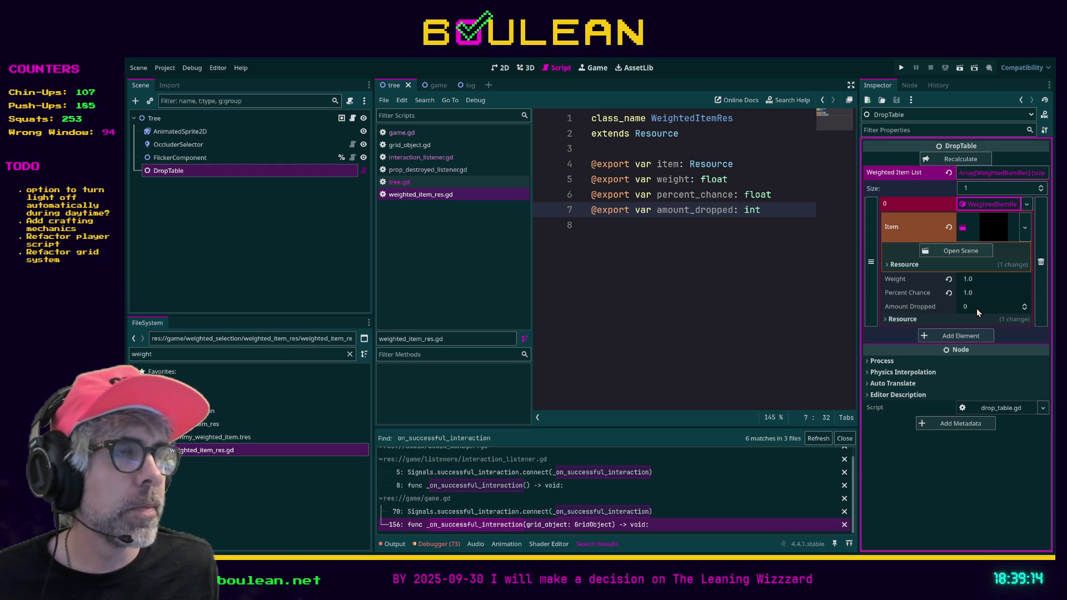
pyautogui.click(734, 210)
pyautogui.write('_min')
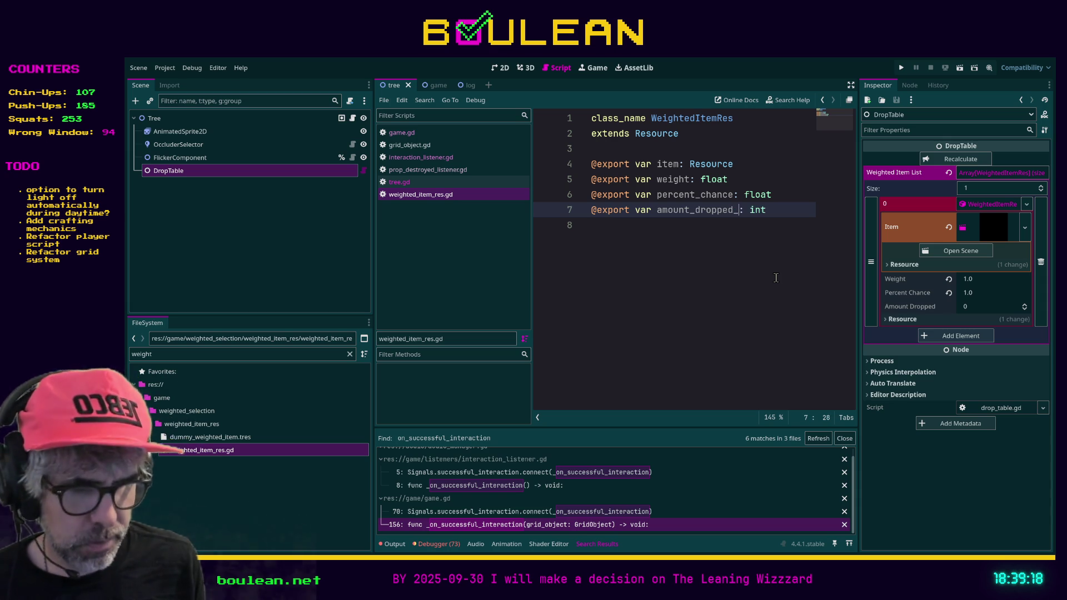
pyautogui.press('End')
# Duplicate the amount_dropped_min line as a second export named amount_dropped_max.
pyautogui.hotkey('shift', 'Home')
pyautogui.hotkey('ctrl', 'c')
pyautogui.press('End')
pyautogui.press('Return')
pyautogui.hotkey('ctrl', 'v')
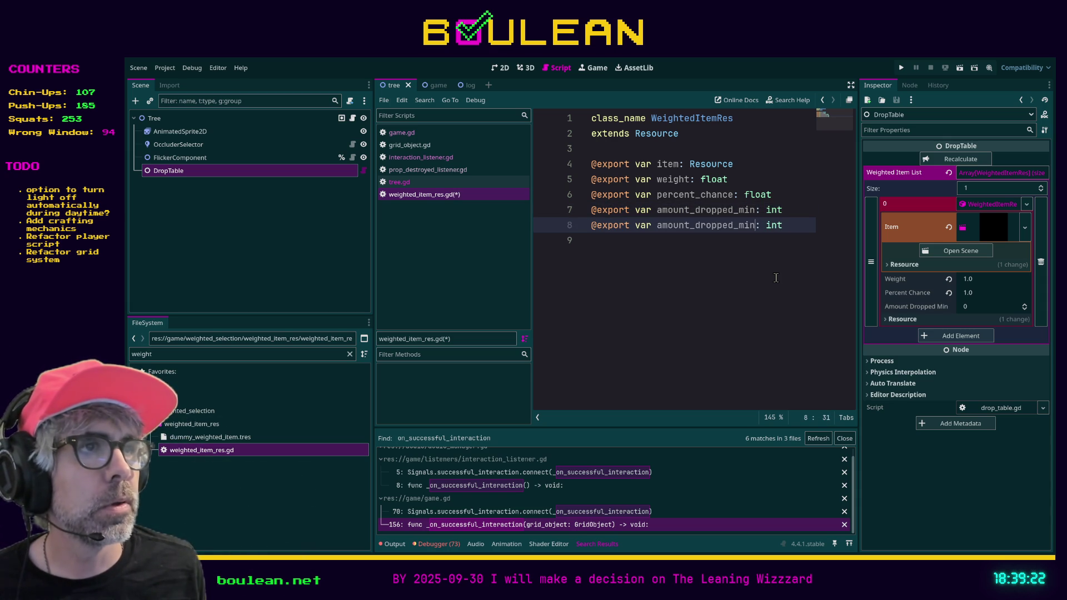
pyautogui.press('BackSpace')
pyautogui.press('BackSpace')
pyautogui.write('ax')
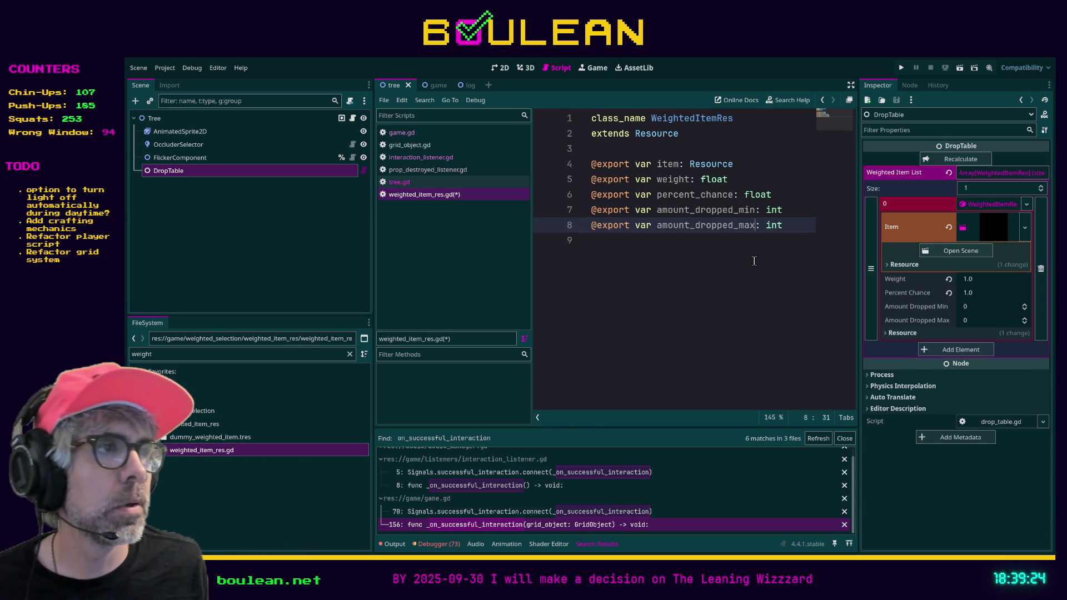
pyautogui.press('Down')
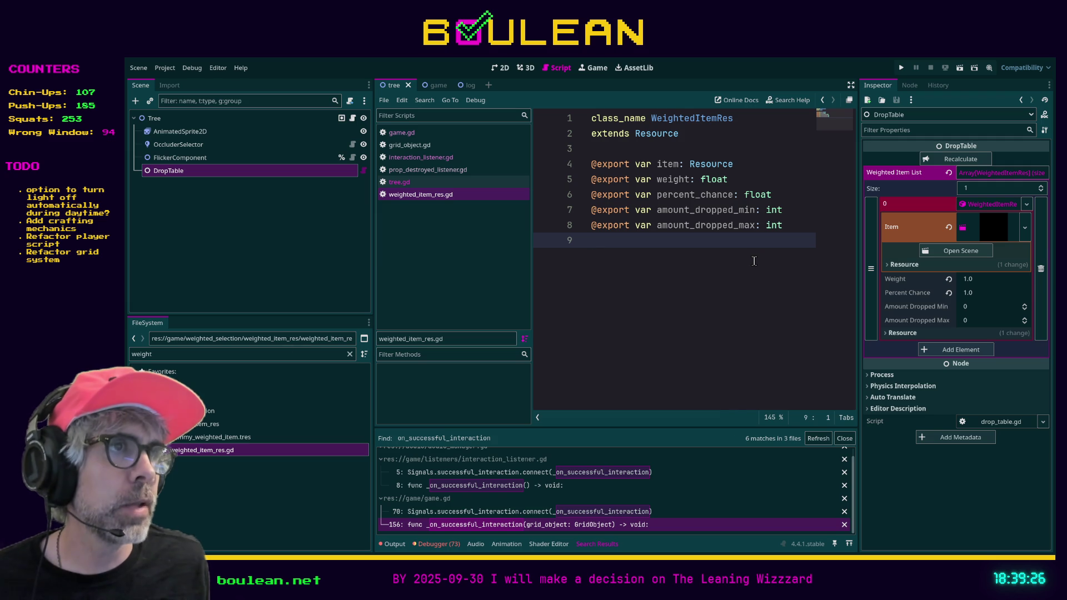
# Set the entry's Amount Dropped Min to 1 and Max to 3, then save the tree scene.
pyautogui.click(977, 307)
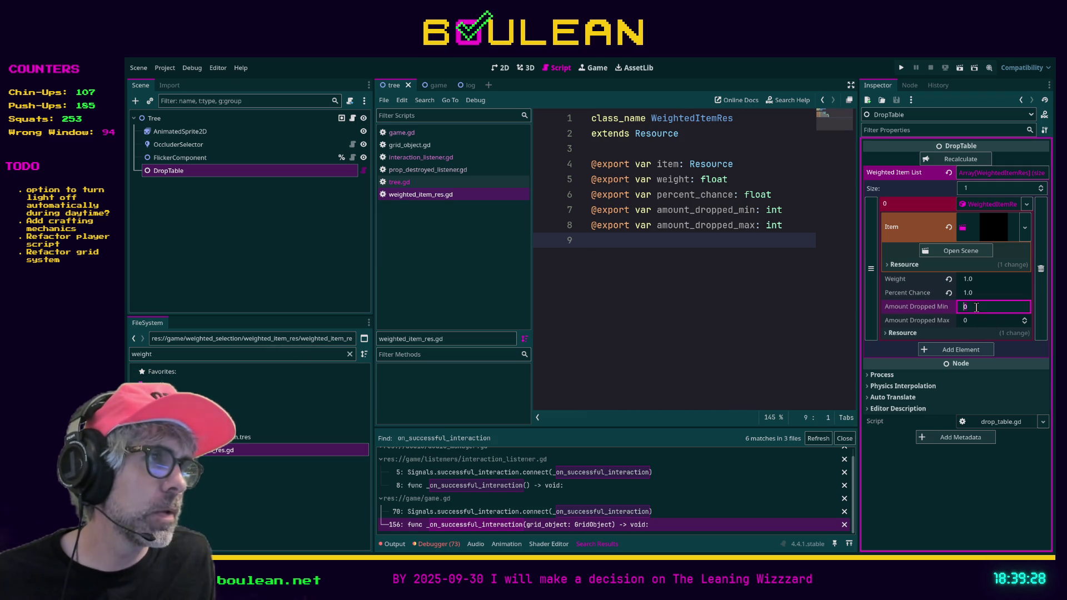
pyautogui.click(980, 321)
pyautogui.write('3')
pyautogui.press('Return')
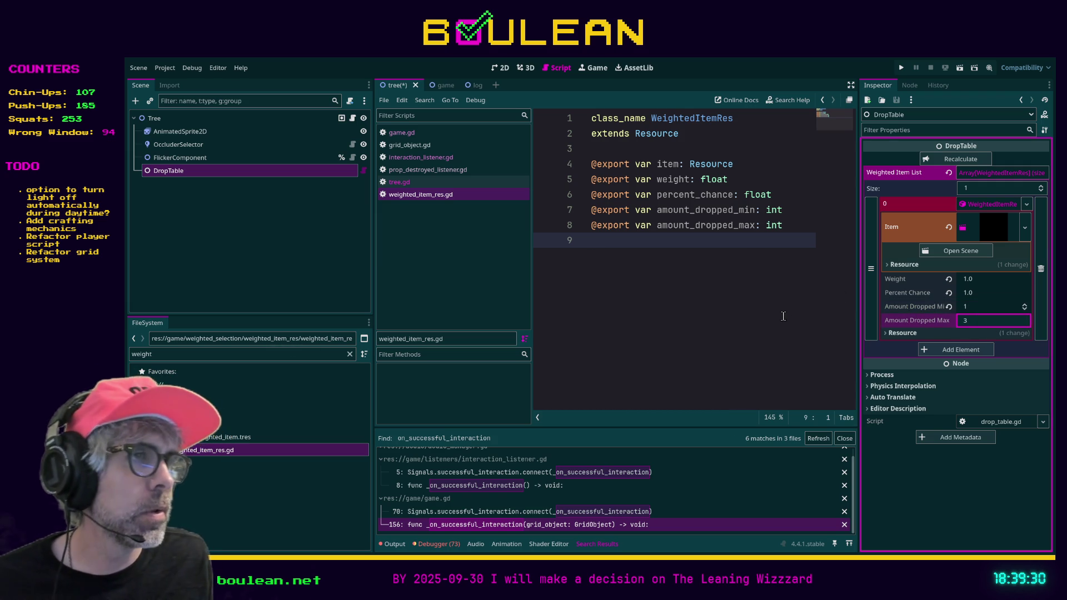
pyautogui.hotkey('ctrl', 's')
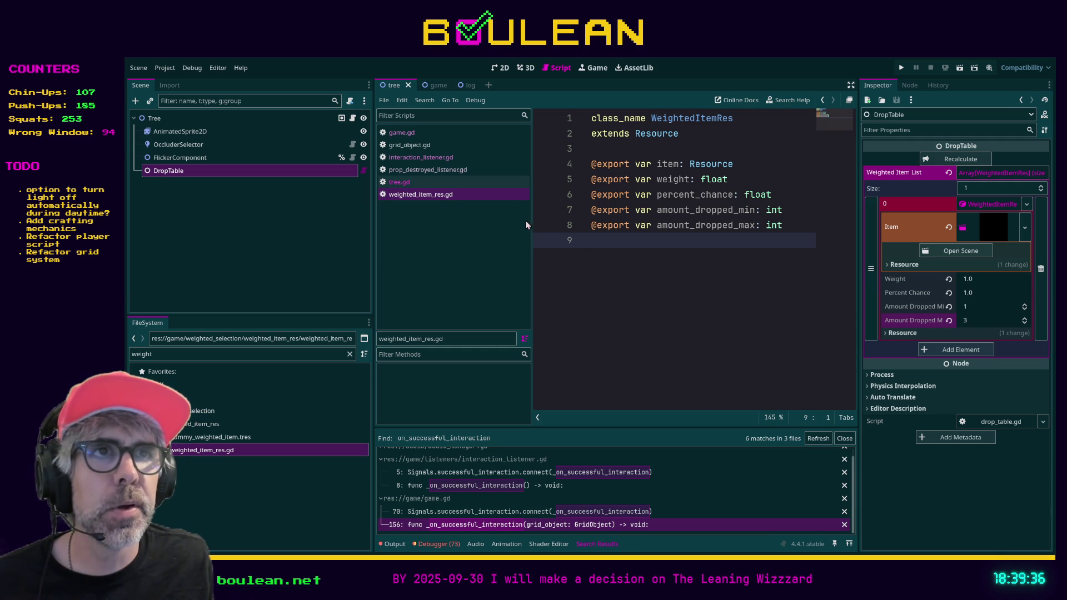
# Open interaction_listener.gd and start replacing food_per_berry_harvest on line 20.
pyautogui.click(401, 133)
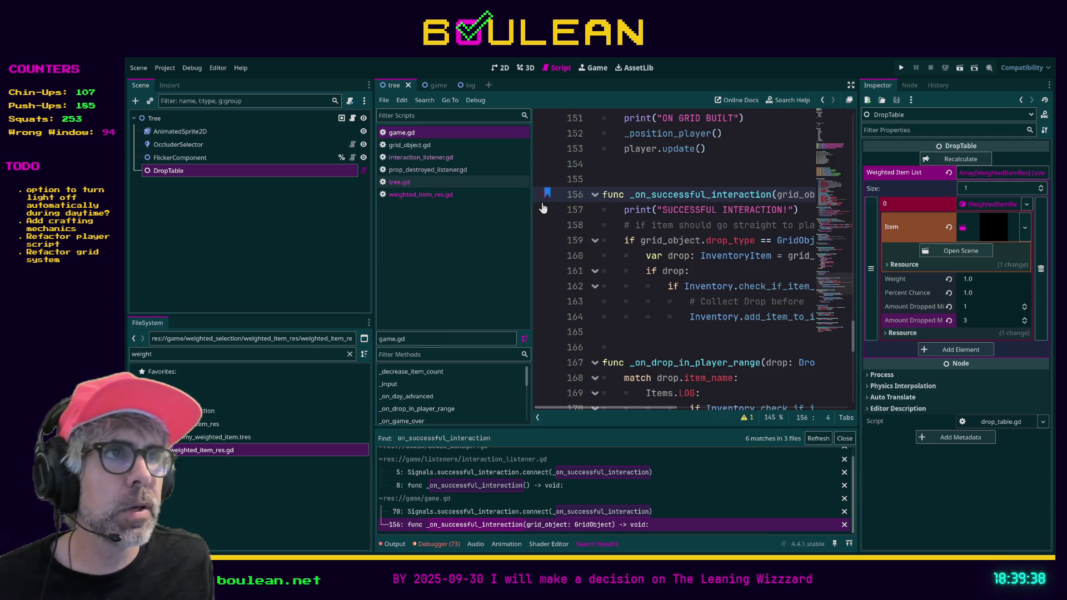
pyautogui.click(420, 157)
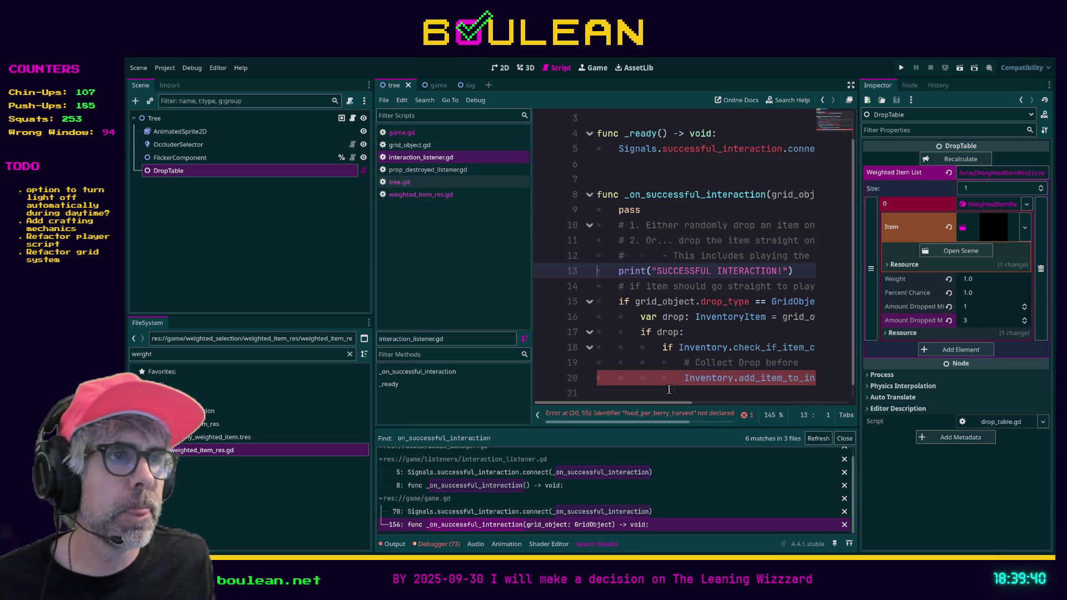
pyautogui.moveTo(656, 402); pyautogui.dragTo(756, 402)
pyautogui.doubleClick(729, 377)
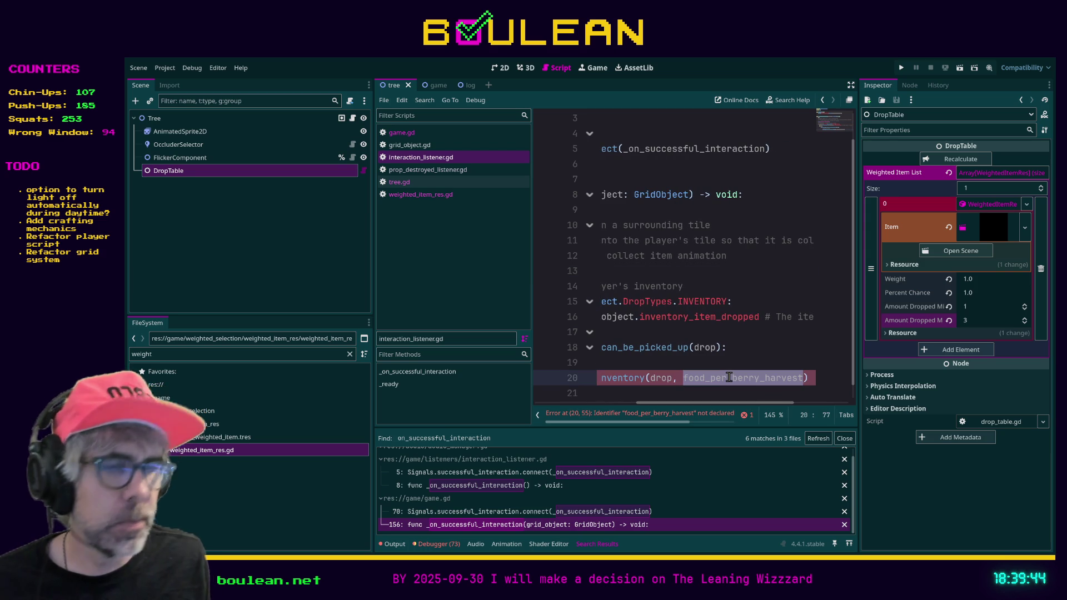
pyautogui.write('drop, drop')
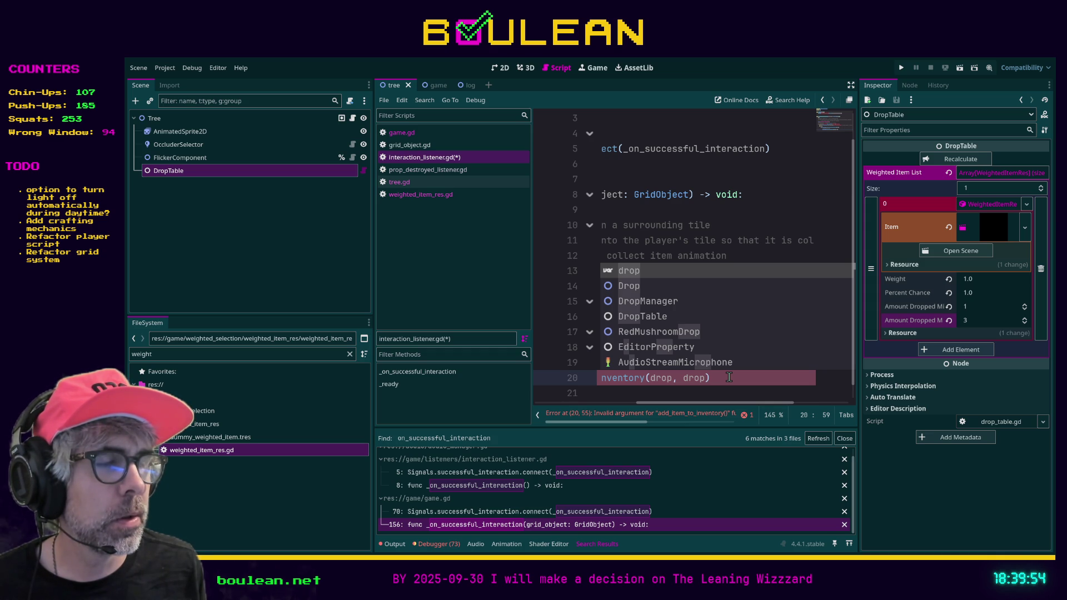
pyautogui.press('BackSpace')
pyautogui.press('BackSpace')
pyautogui.press('BackSpace')
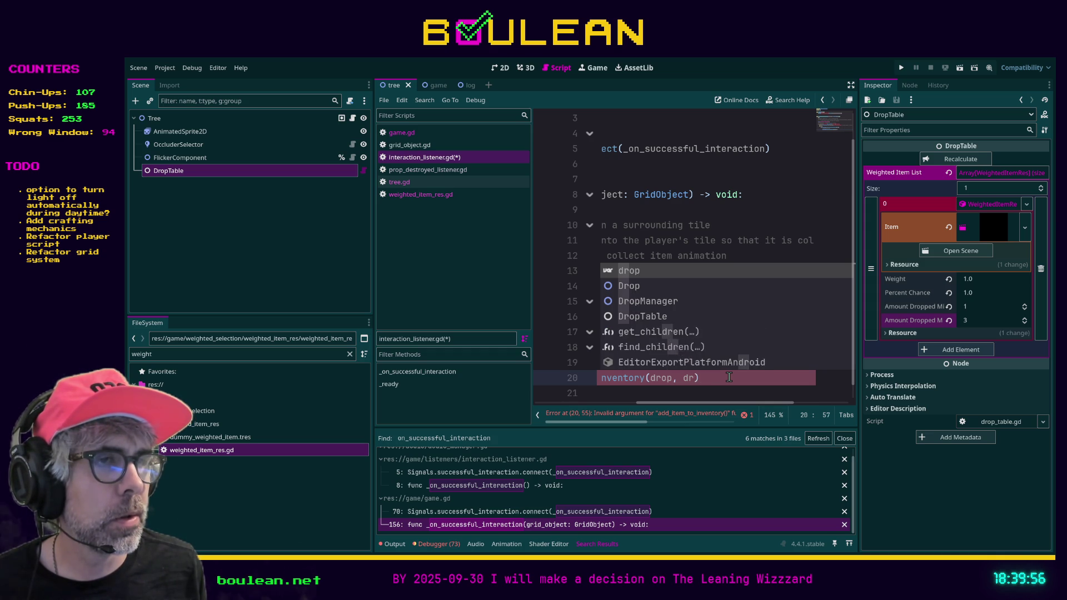
# Make line 20's amount argument an unfinished randi_range(grid_object.am…) call.
pyautogui.write('randi')
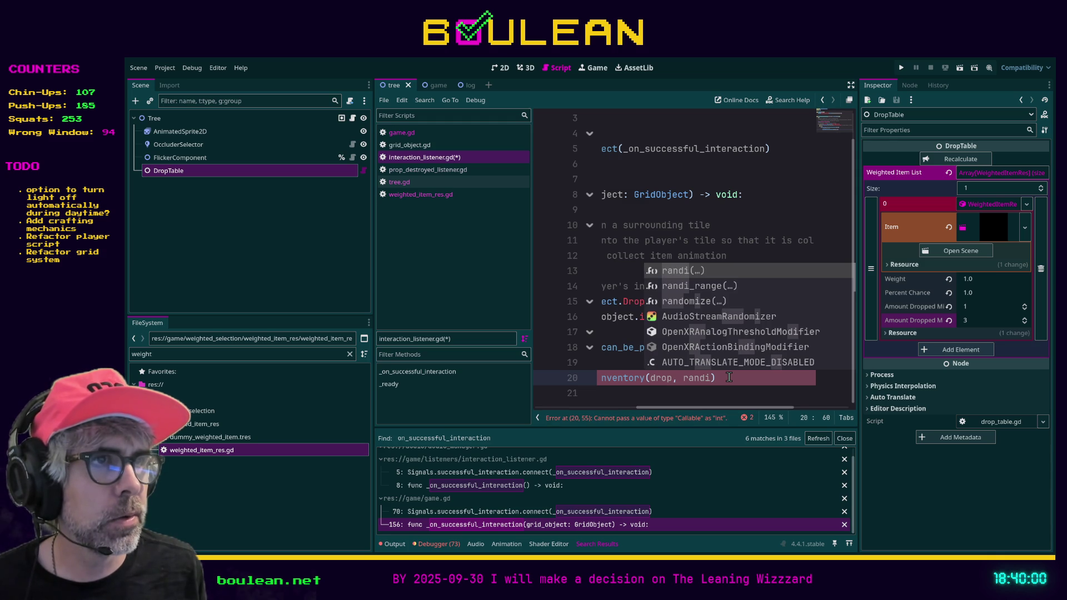
pyautogui.write('_range(')
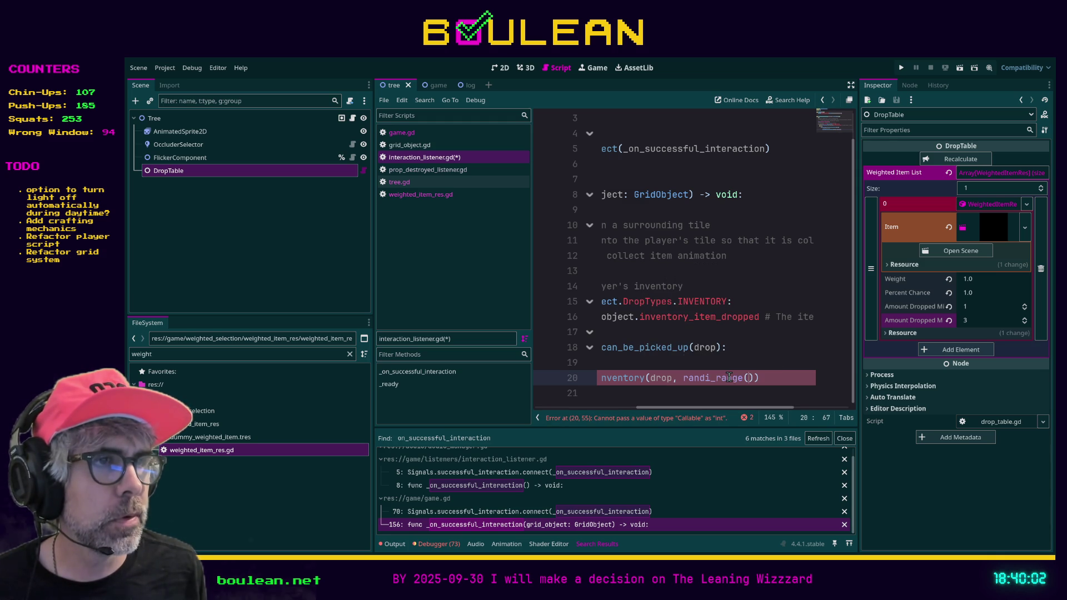
pyautogui.write('drop.amoun')
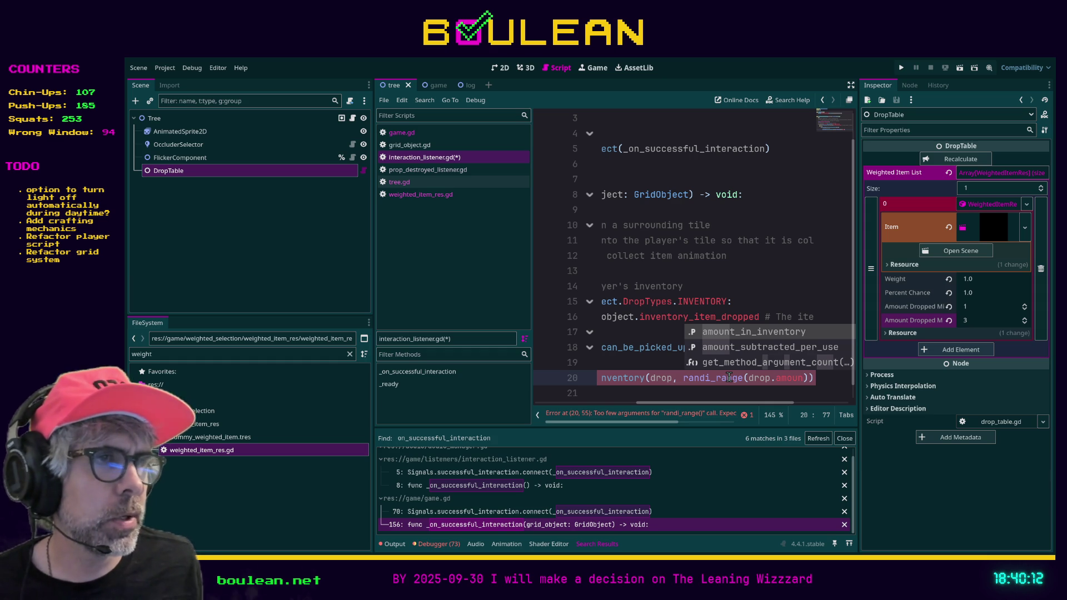
pyautogui.moveTo(715, 406)
pyautogui.mouseDown()
pyautogui.moveTo(625, 405)
pyautogui.moveTo(723, 377)
pyautogui.mouseUp()
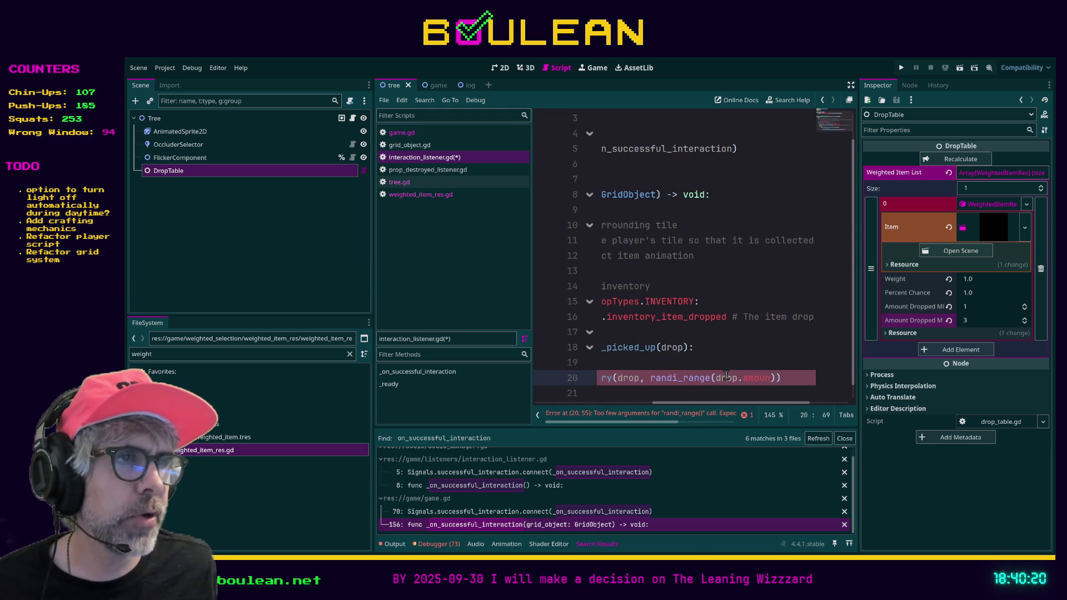
pyautogui.doubleClick(723, 377)
pyautogui.write('grid_object')
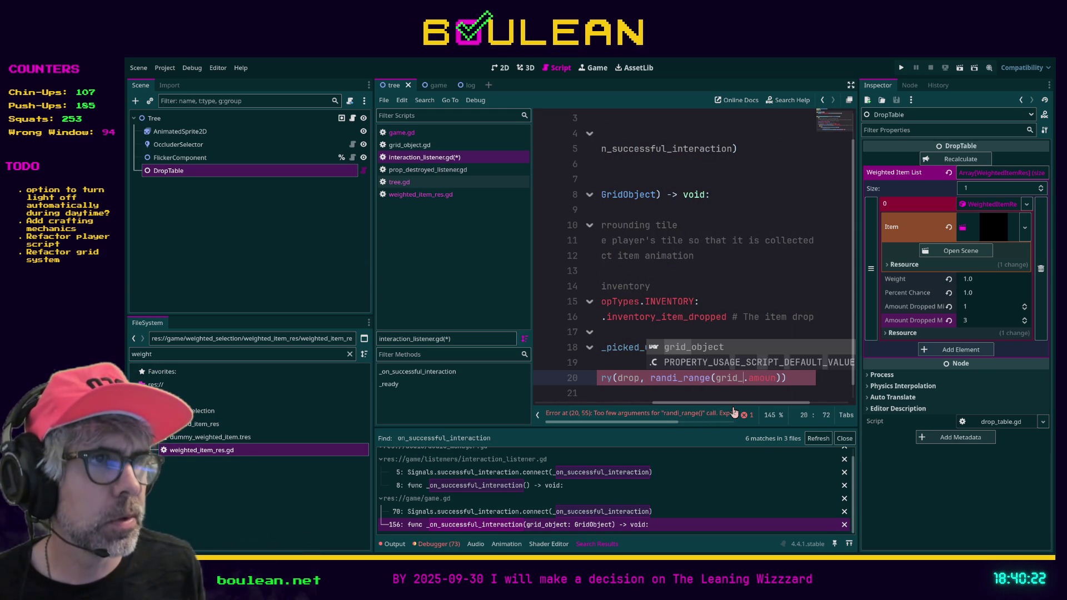
pyautogui.write('.am')
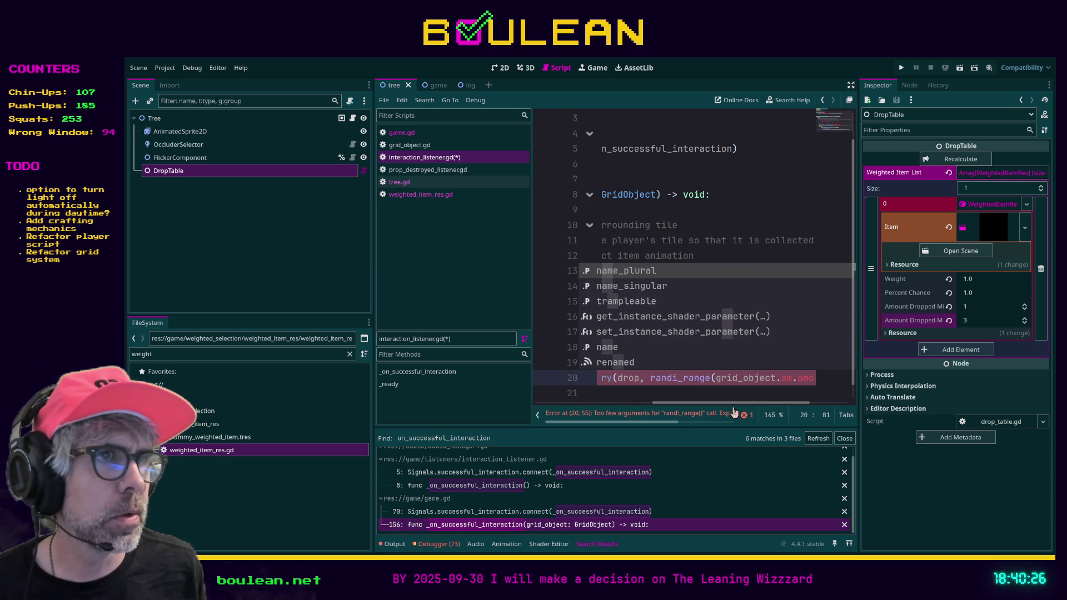
pyautogui.click(717, 381)
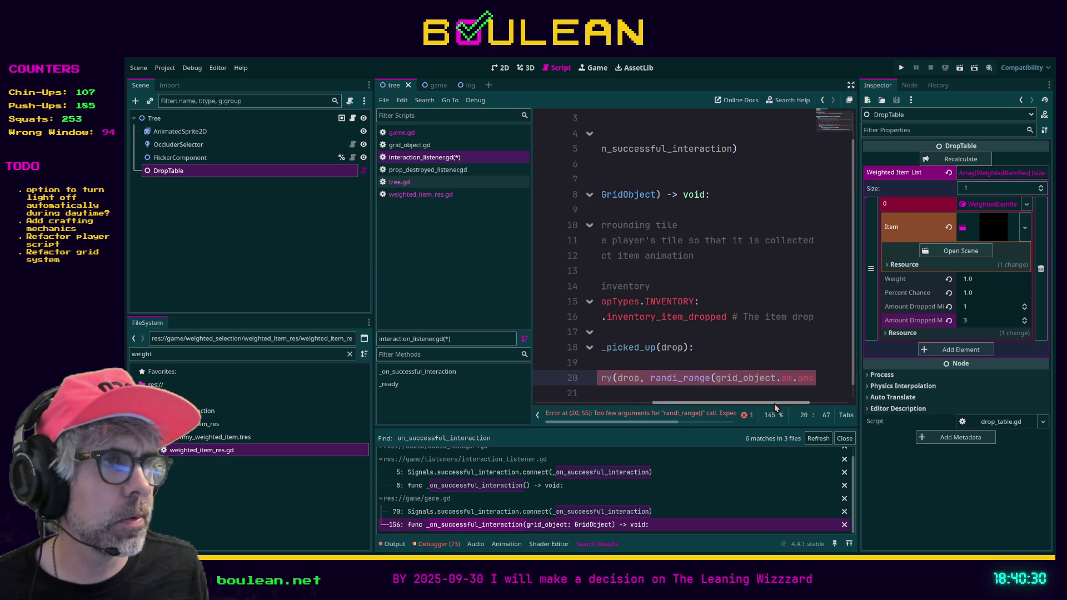
pyautogui.moveTo(776, 403); pyautogui.dragTo(802, 408)
pyautogui.keyDown('shift'); pyautogui.click(769, 378); pyautogui.keyUp('shift')
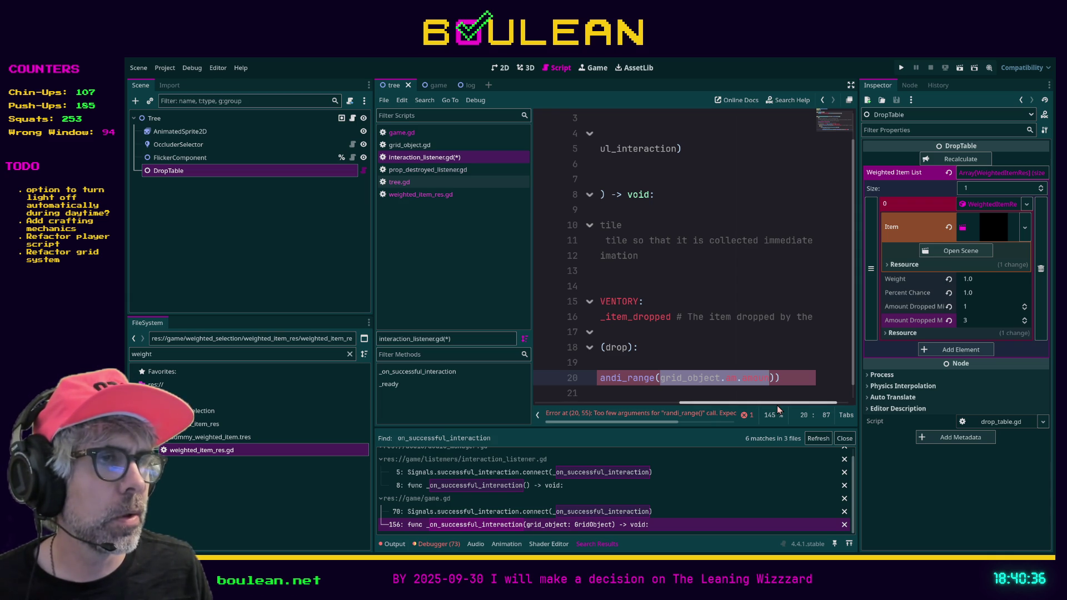
pyautogui.moveTo(777, 405); pyautogui.dragTo(685, 405)
pyautogui.click(682, 393)
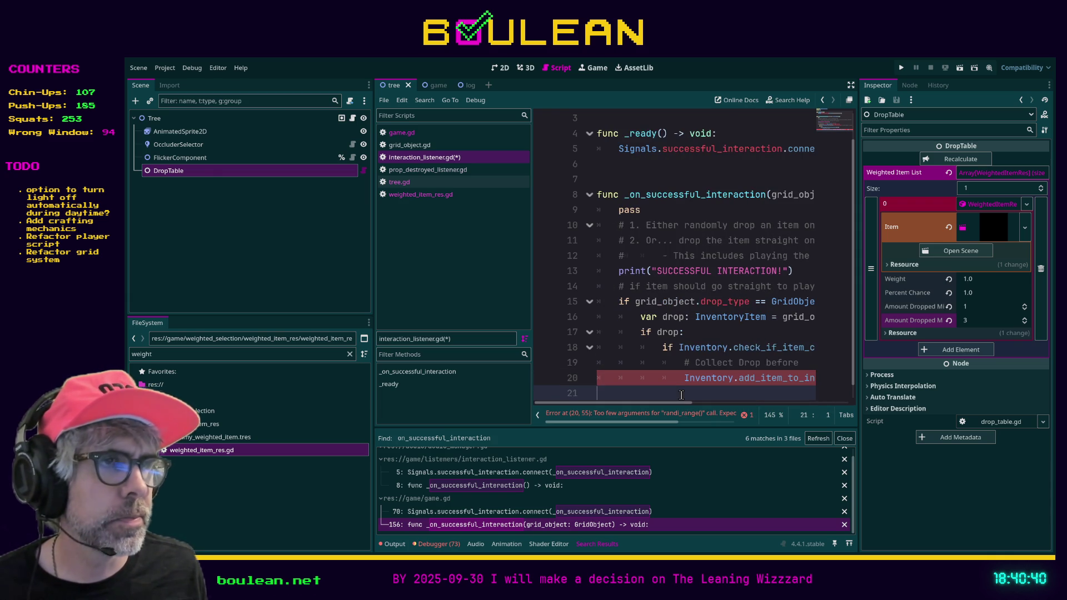
pyautogui.hotkey('ctrl', 'shift', 'F11')
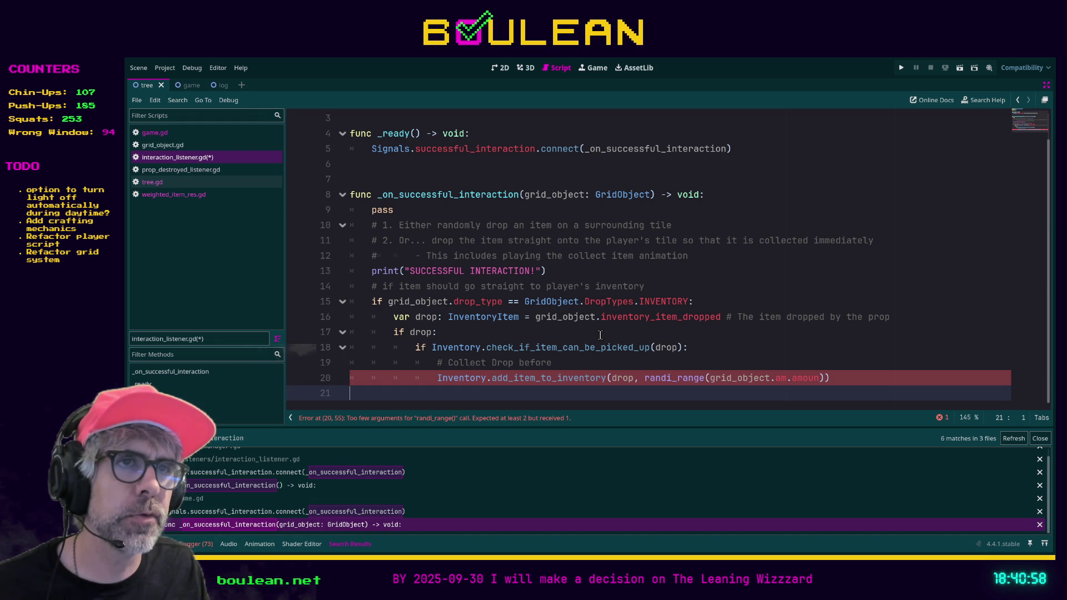
pyautogui.click(601, 335)
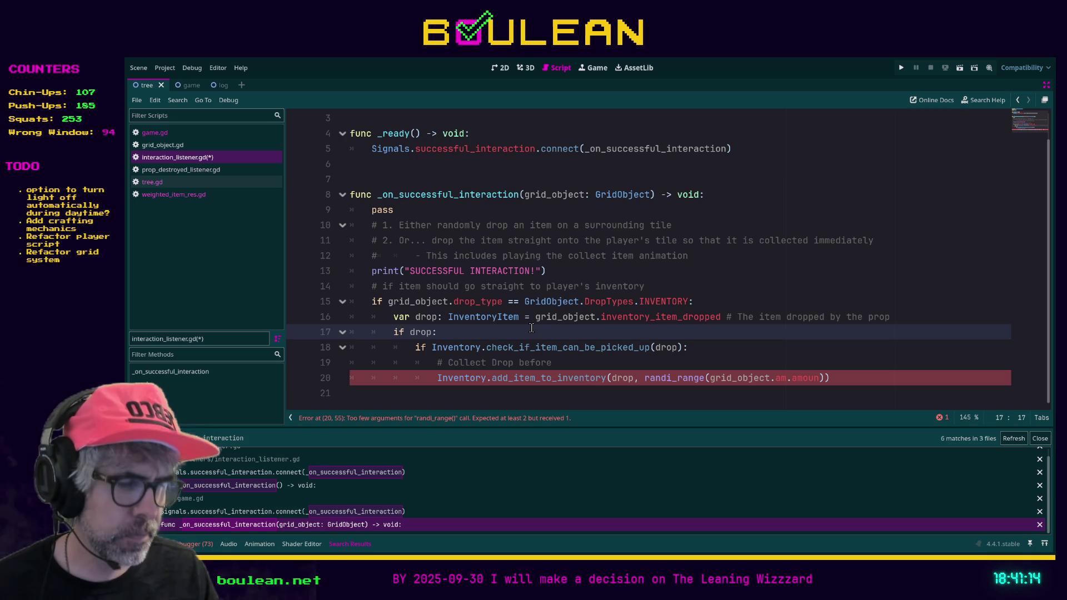
pyautogui.hotkey('ctrl', 'shift', 'F11')
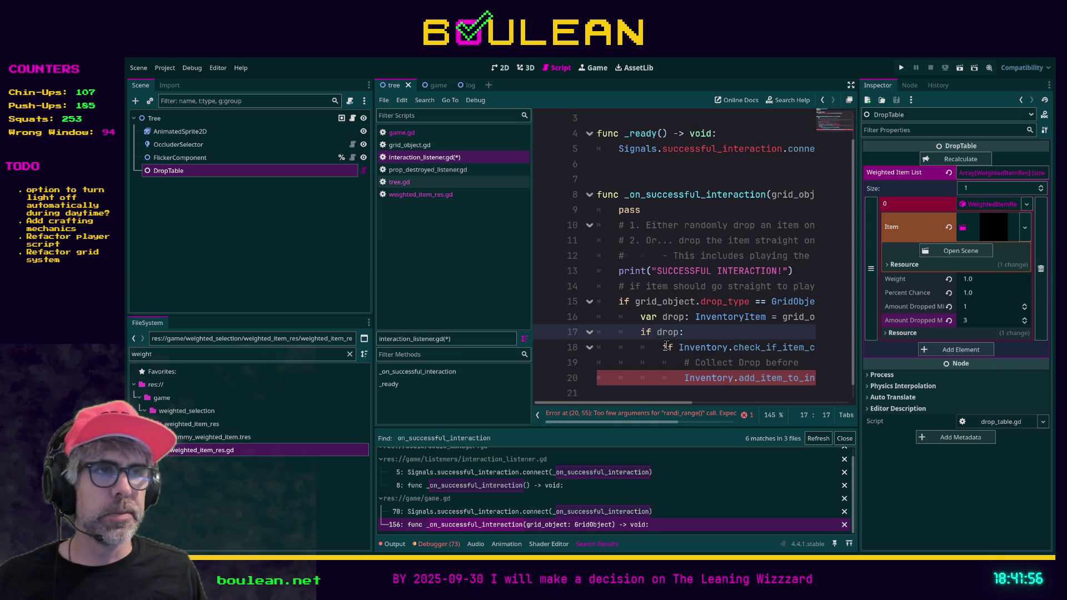
pyautogui.keyDown('ctrl'); pyautogui.scroll(-3, 677, 376); pyautogui.keyUp('ctrl')
pyautogui.click(667, 384)
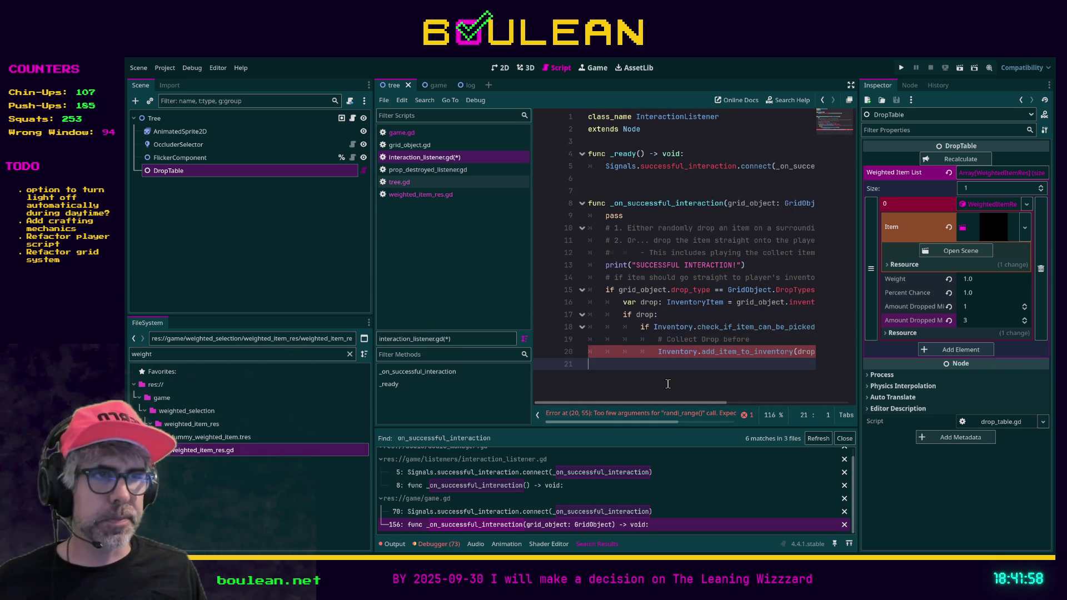
pyautogui.hotkey('ctrl', 'shift', 'F11')
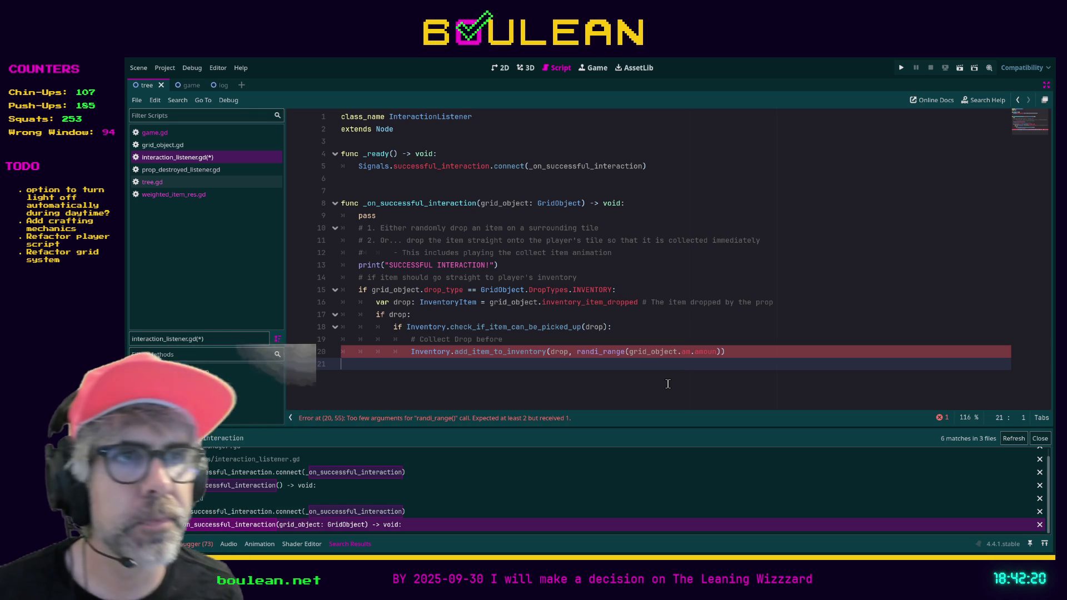
pyautogui.hotkey('ctrl', 'shift', 'F11')
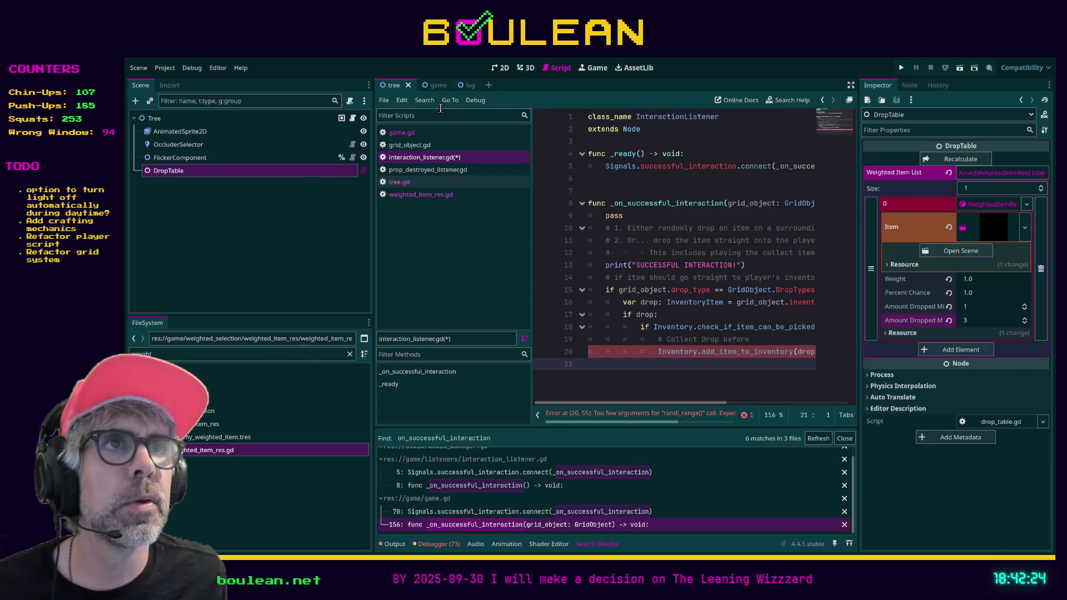
pyautogui.click(206, 118)
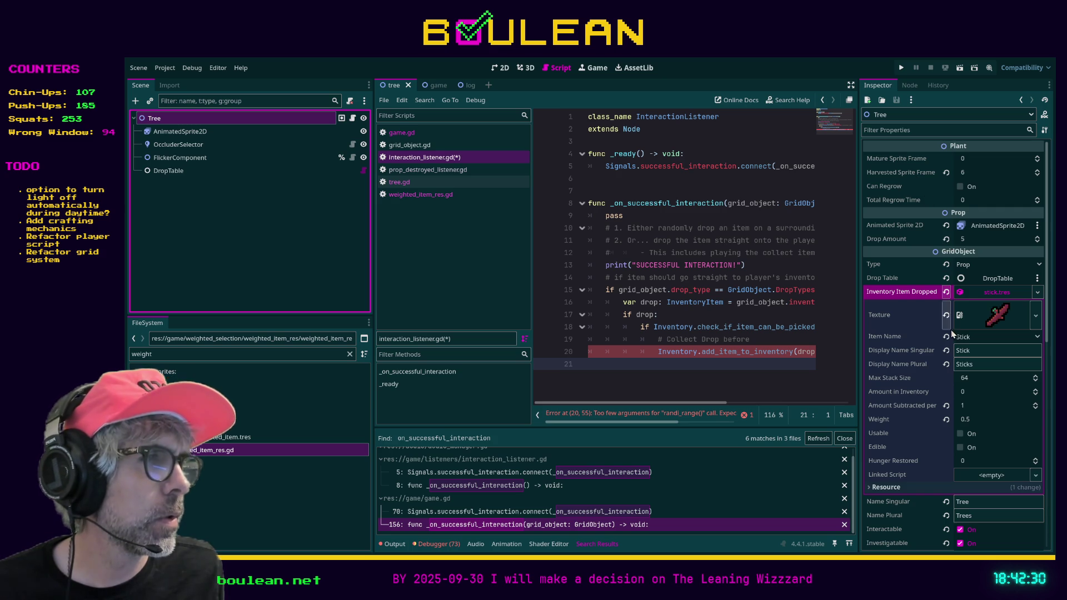
# Review the Tree node's GridObject properties, including Drop Amount 5 and the Stick item.
pyautogui.scroll(-3, 978, 429)
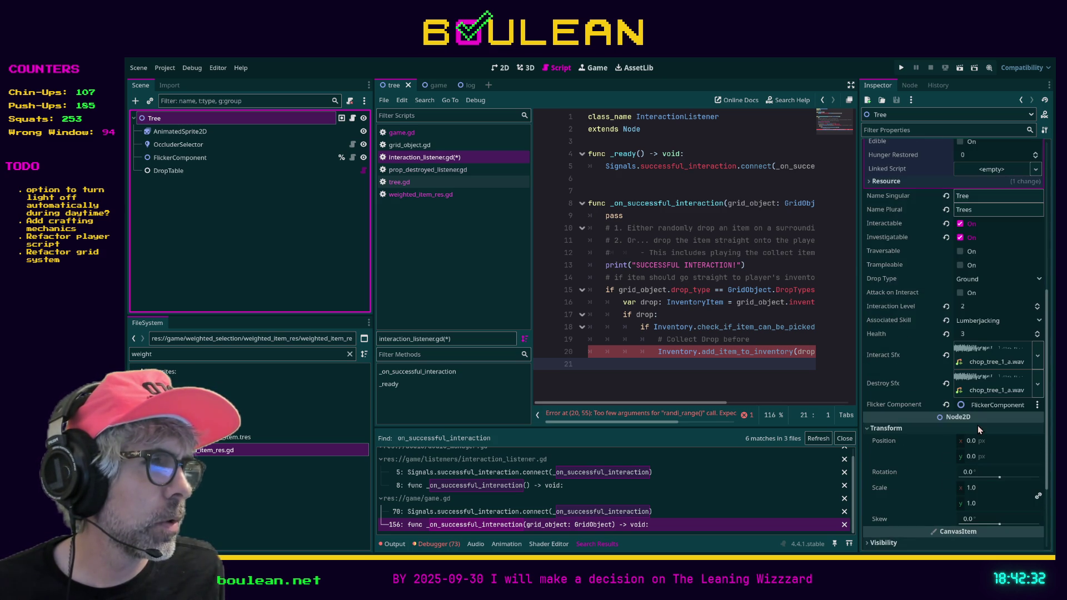
pyautogui.scroll(-3, 1000, 418)
pyautogui.scroll(6, 1004, 415)
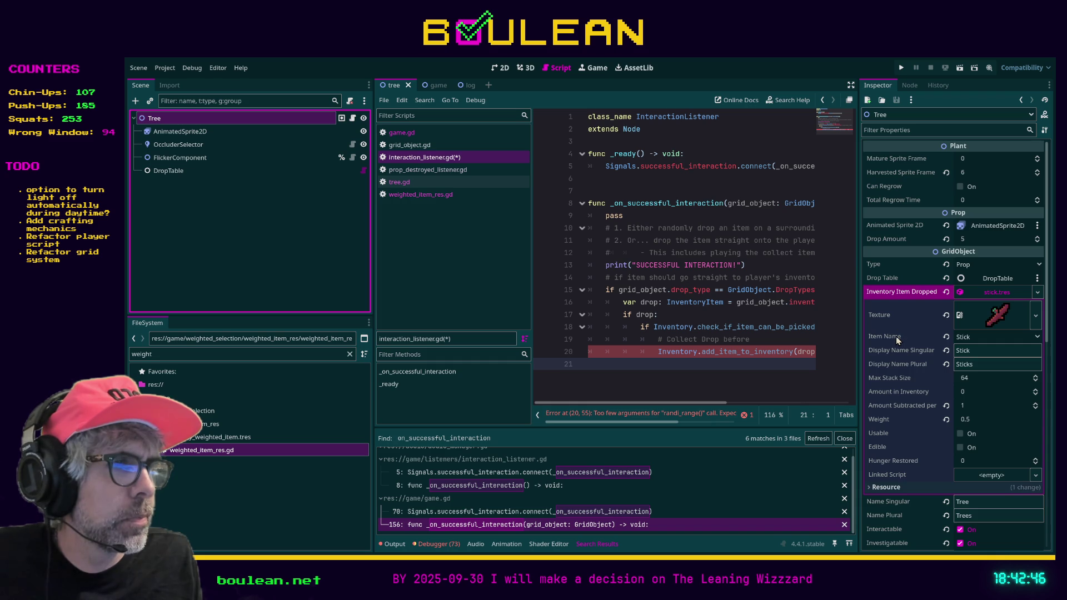
pyautogui.scroll(-3, 896, 335)
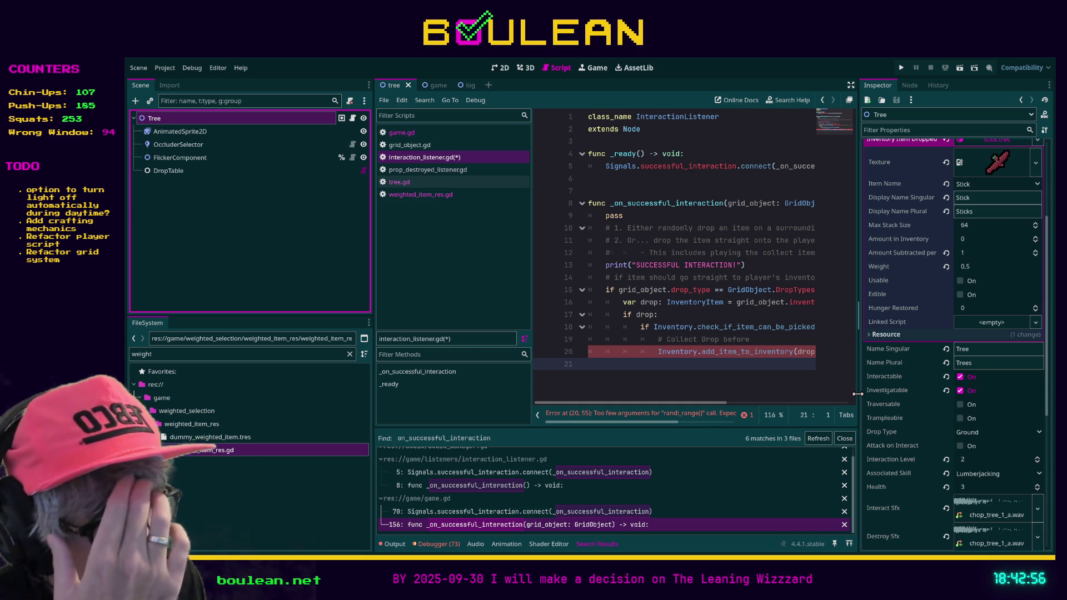
pyautogui.moveTo(857, 395); pyautogui.dragTo(883, 399)
pyautogui.moveTo(734, 402)
pyautogui.mouseDown()
pyautogui.moveTo(772, 403)
pyautogui.moveTo(730, 402)
pyautogui.mouseUp()
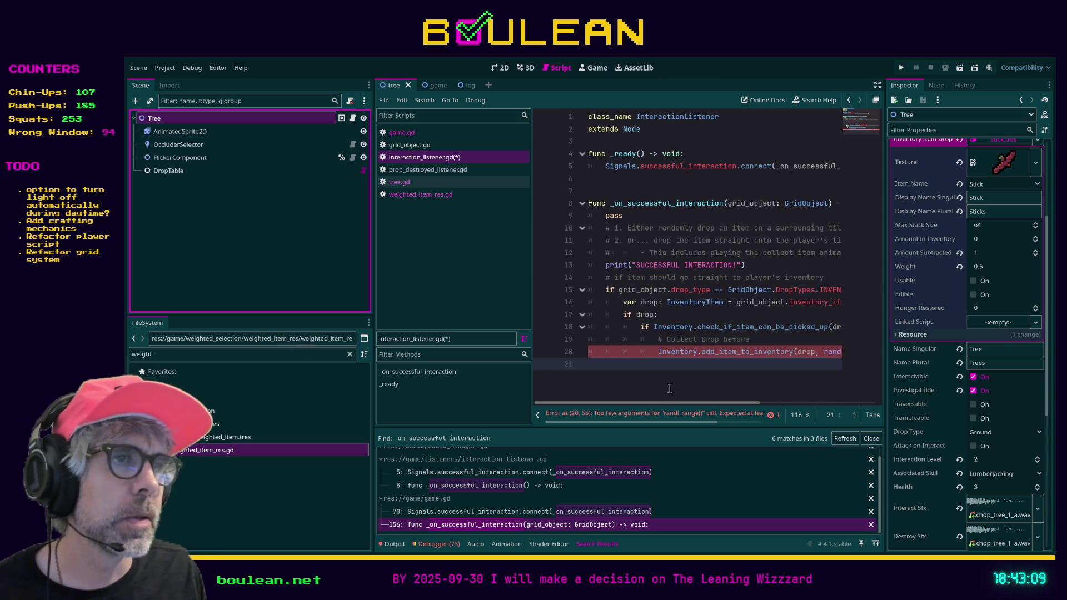
# Add an indented elif branch on line 21 checking grid_object.drop_type for GROUND.
pyautogui.click(611, 368)
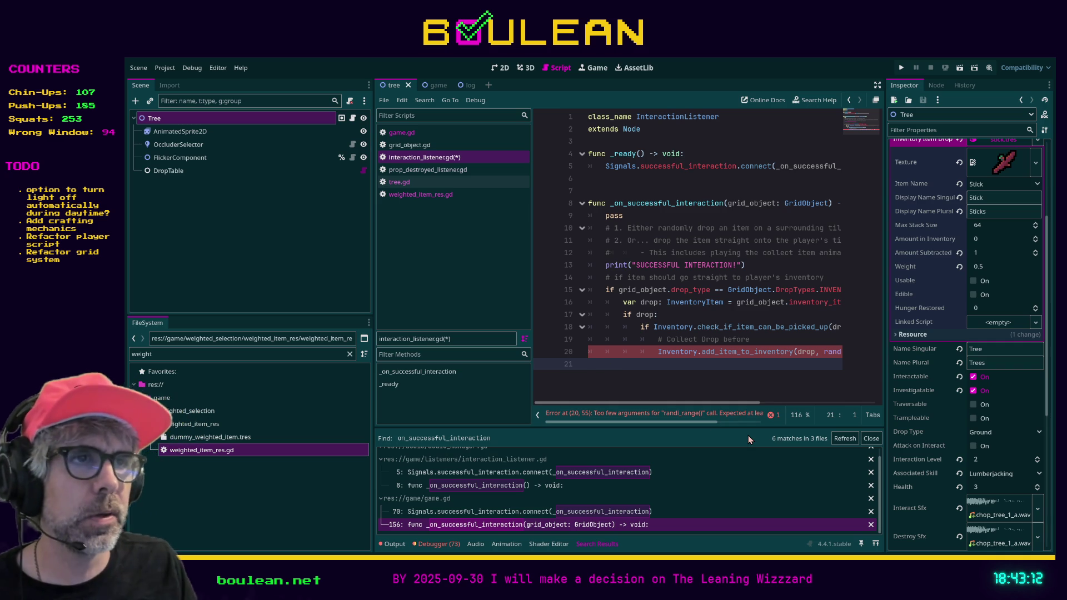
pyautogui.press('Tab')
pyautogui.write('elif grid_object.drop_')
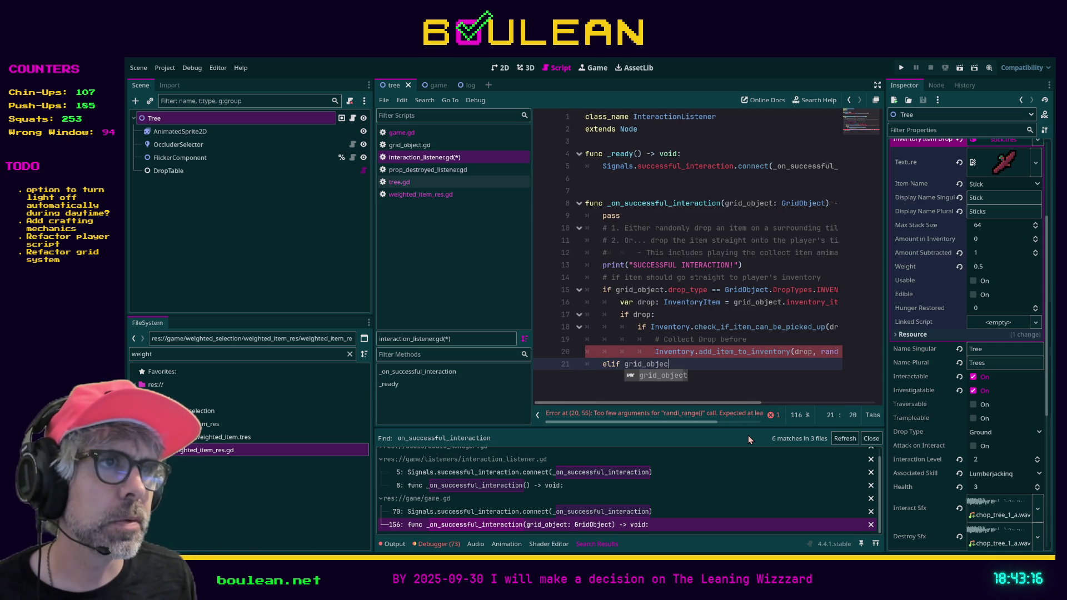
pyautogui.write('t')
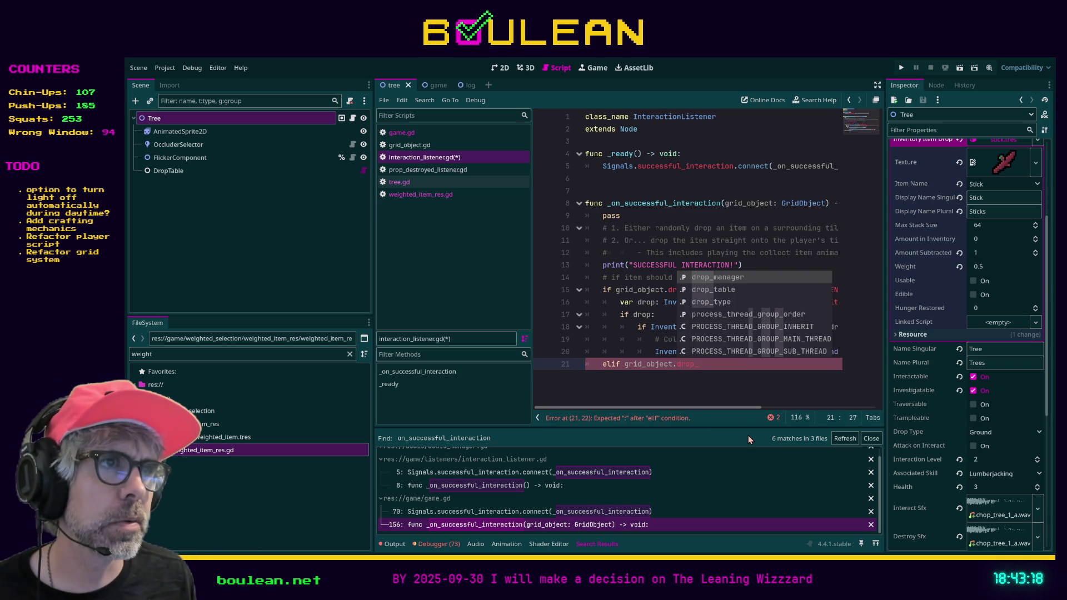
pyautogui.press('Return')
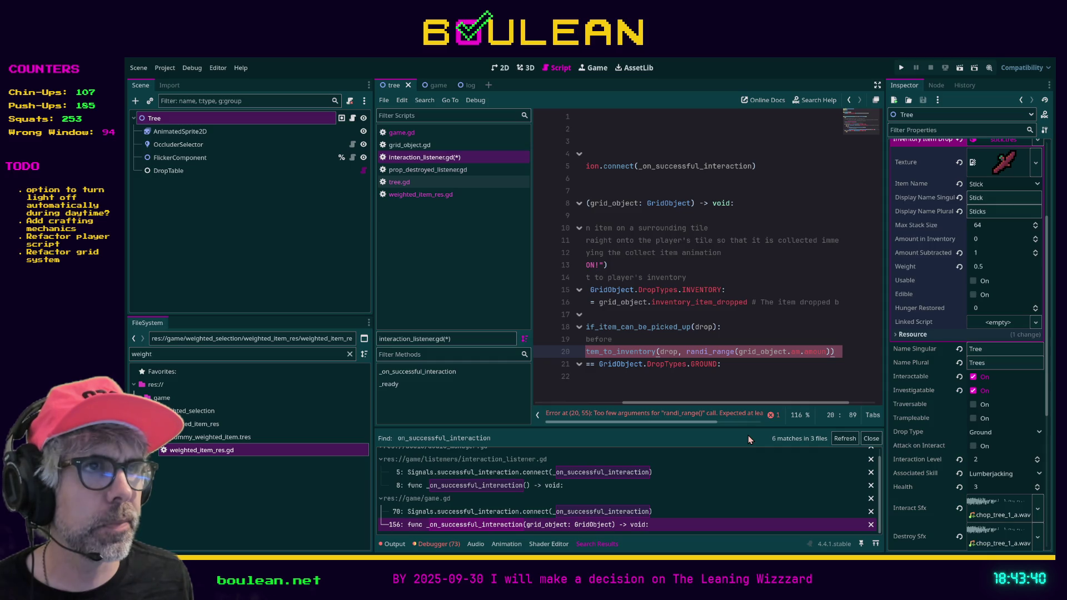
pyautogui.press('Home')
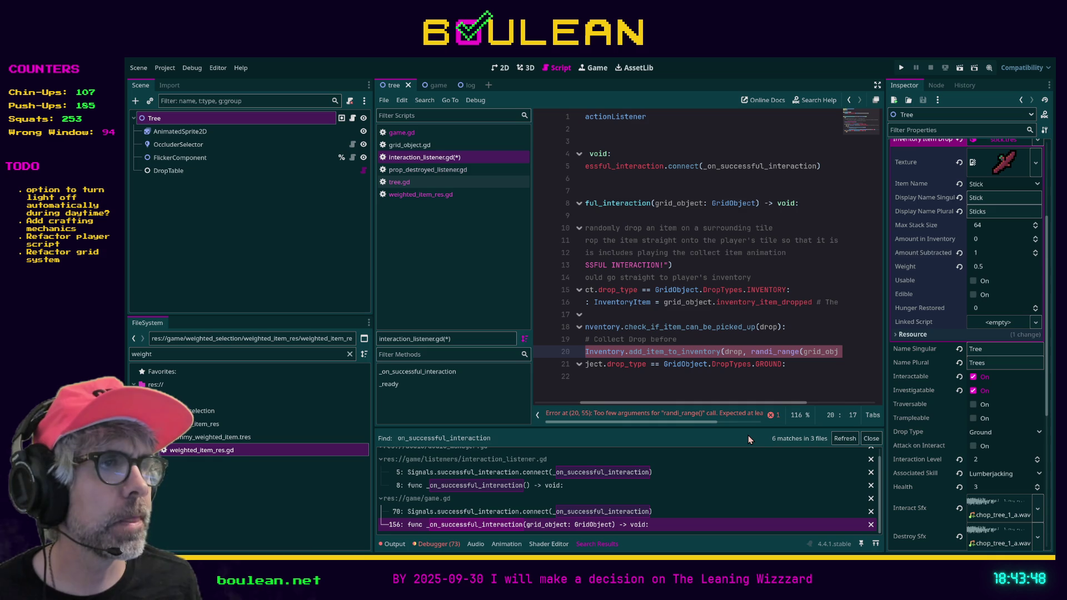
pyautogui.press('Home')
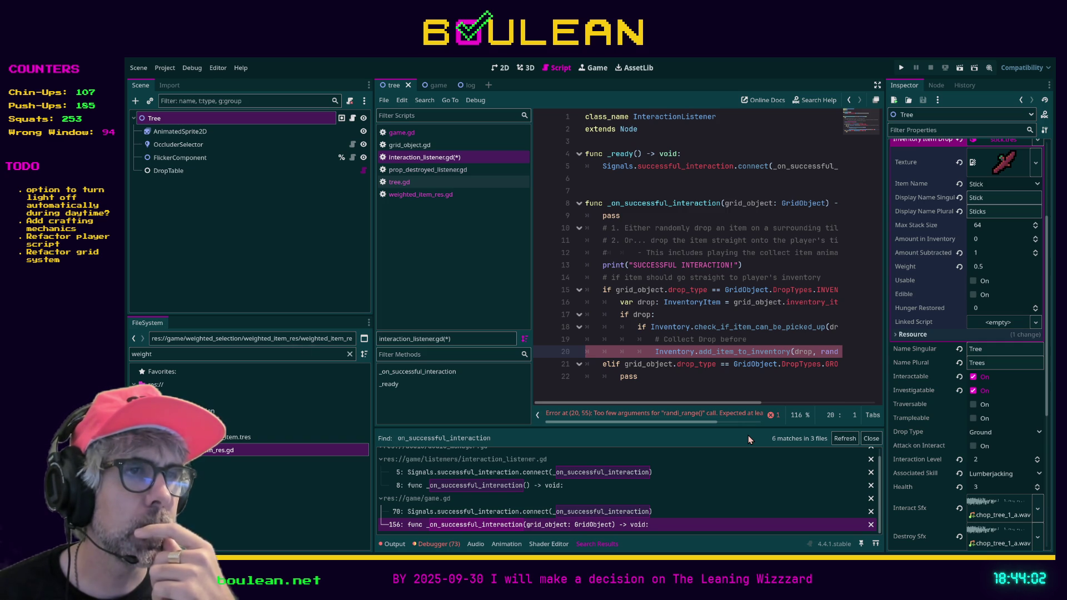
# Replace the randi_range argument on line 20 with amount_dropped.
pyautogui.press('Down')
pyautogui.press('Up')
pyautogui.press('End')
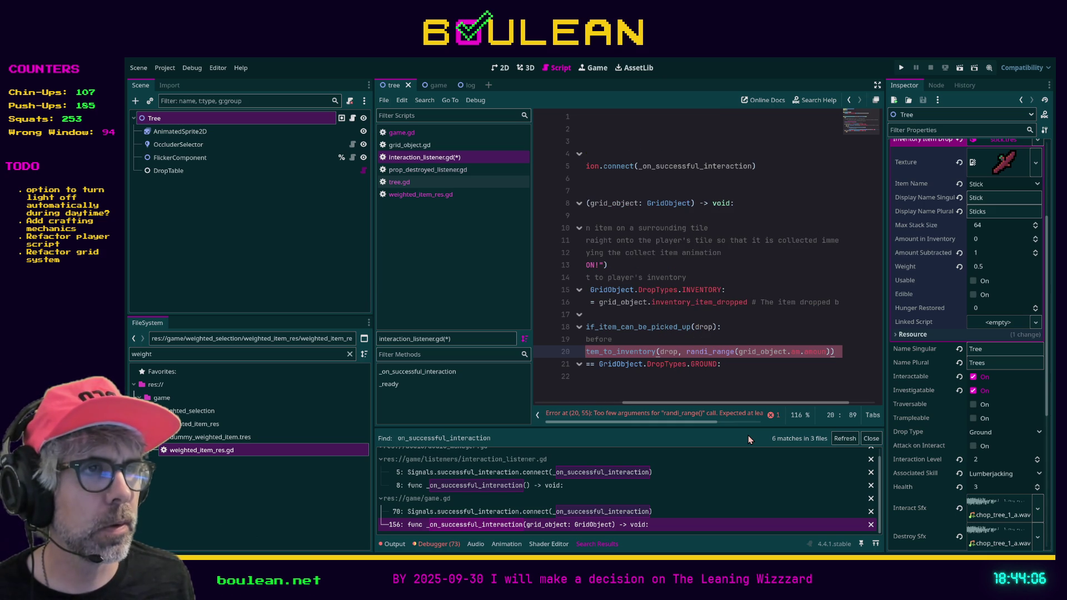
pyautogui.press('Left')
pyautogui.press('BackSpace')
pyautogui.press('BackSpace')
pyautogui.press('BackSpace')
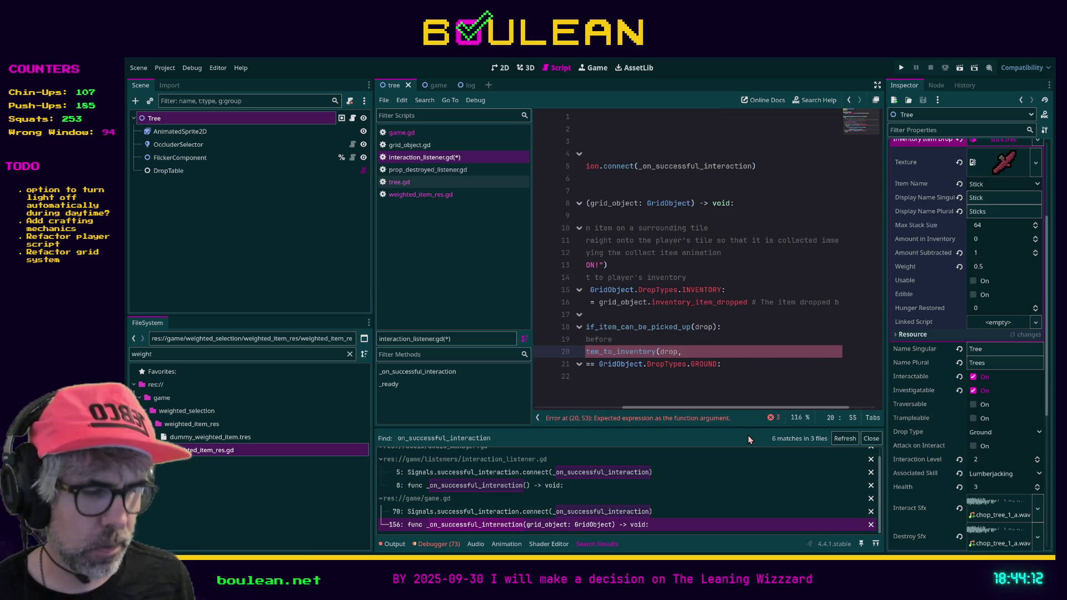
pyautogui.hotkey('ctrl', 'space')
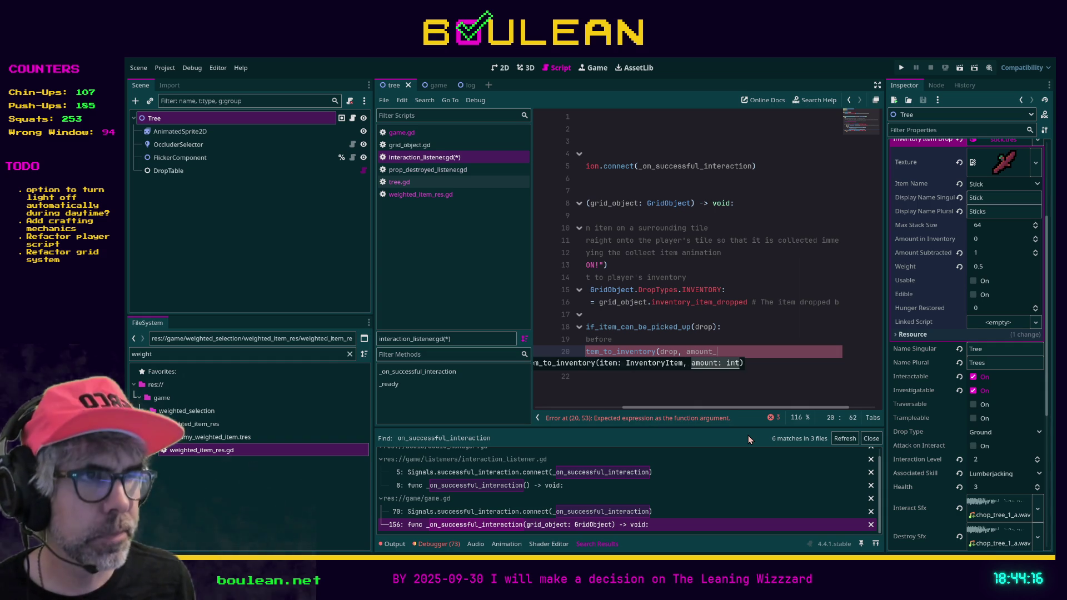
pyautogui.write('amount_dropped_')
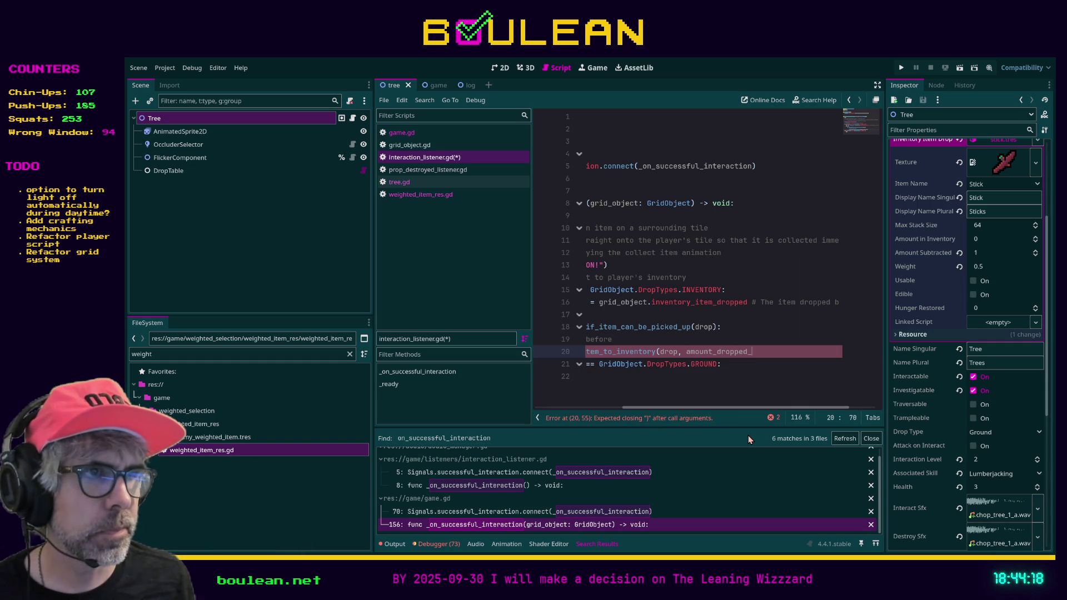
pyautogui.press('BackSpace')
pyautogui.write(')')
pyautogui.press('Home')
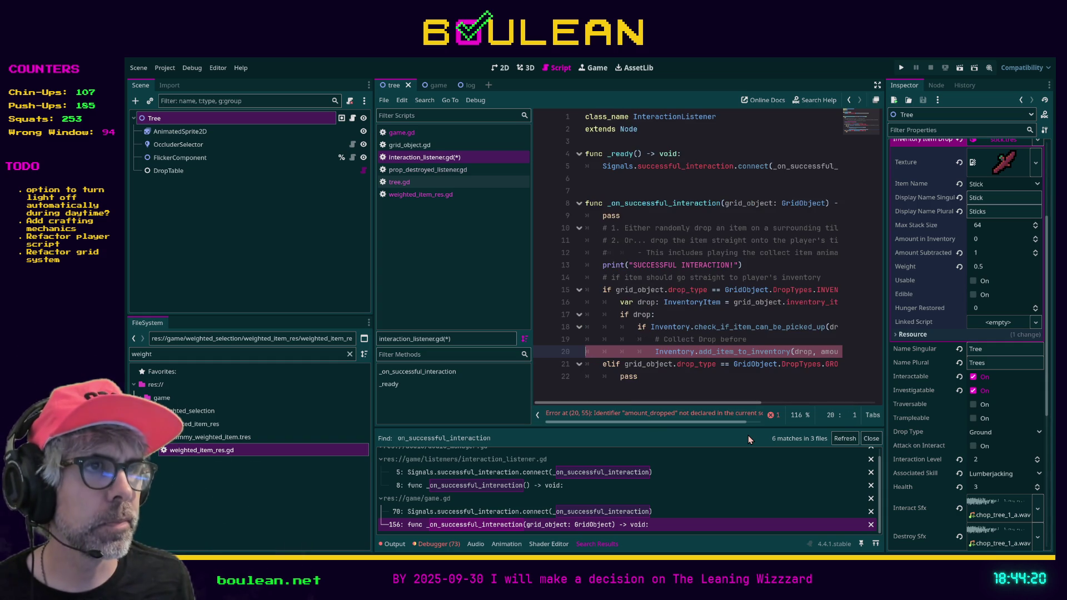
# Replace line 9's pass with amount_dropped = 5 and a TODO saying it should come from the drop table.
pyautogui.press('Up')
pyautogui.press('Up')
pyautogui.press('Up')
pyautogui.press('Right')
pyautogui.press('Right')
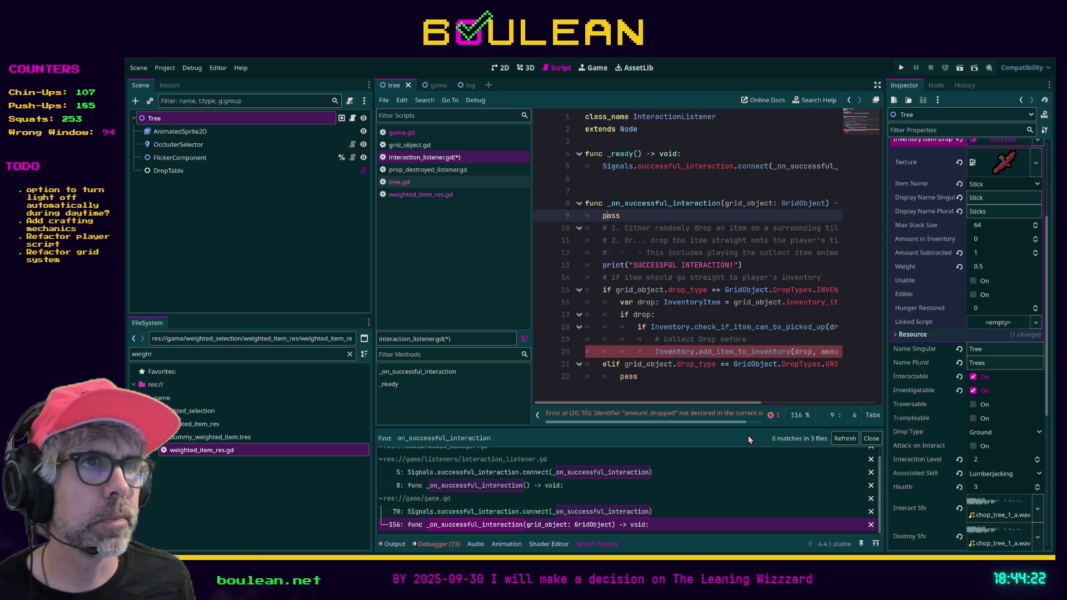
pyautogui.hotkey('shift', 'End')
pyautogui.write('var amount')
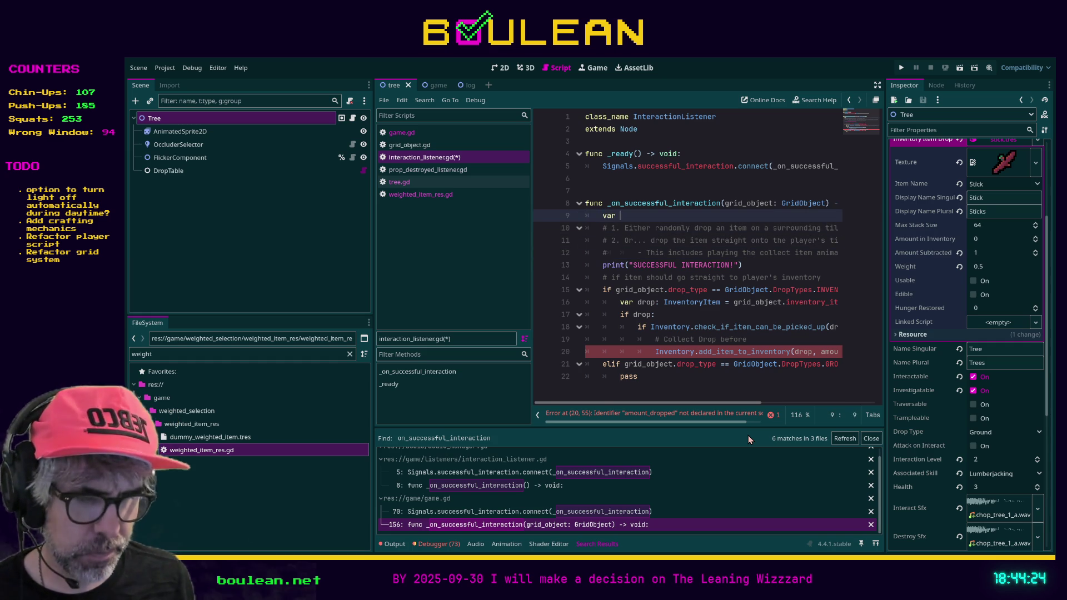
pyautogui.write('_dropped: in')
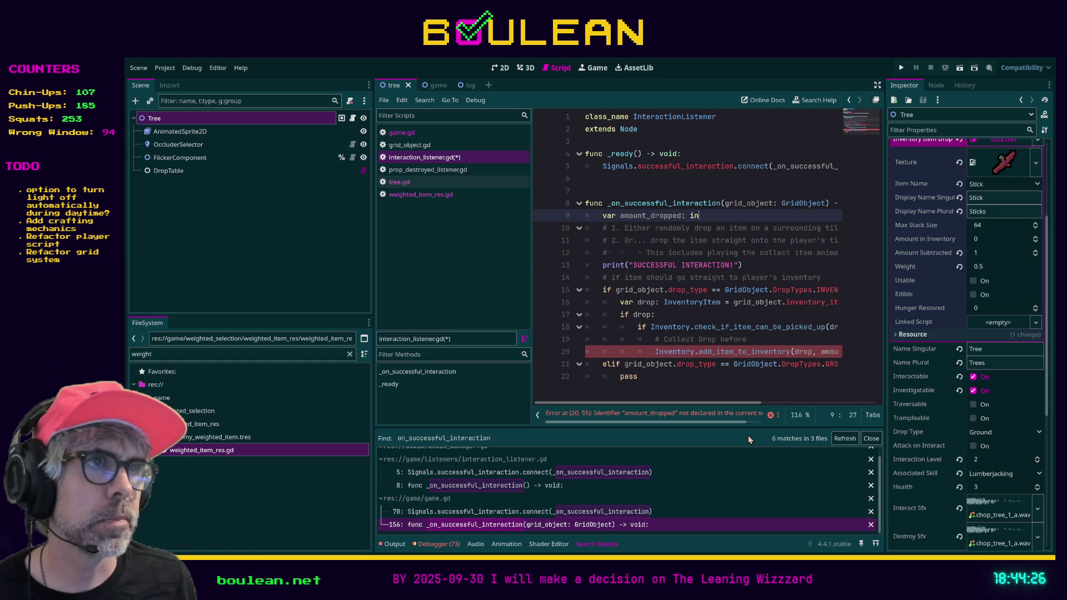
pyautogui.write('= 5')
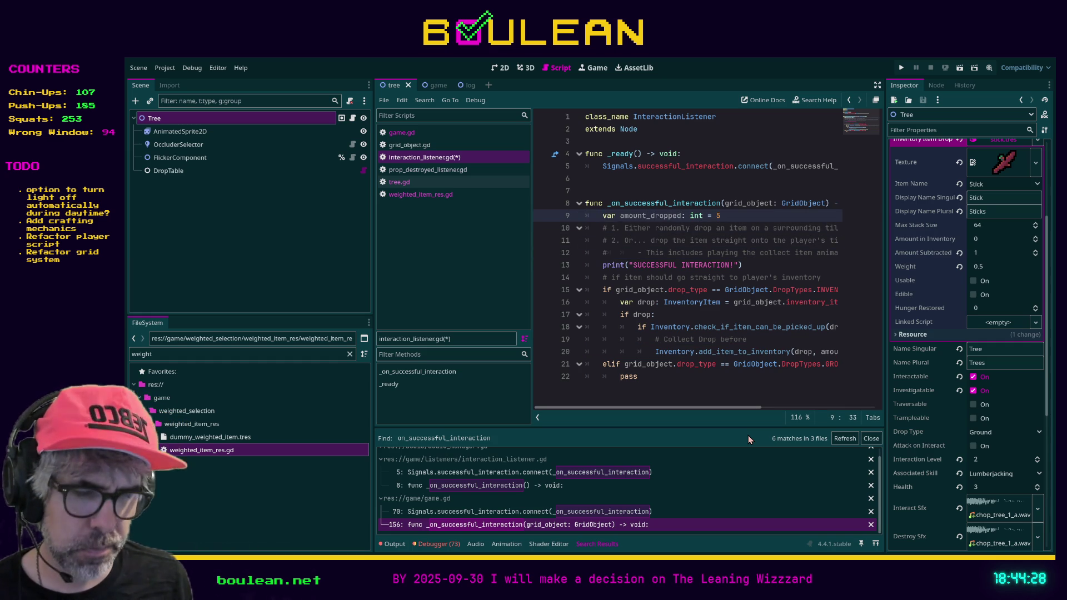
pyautogui.write('o')
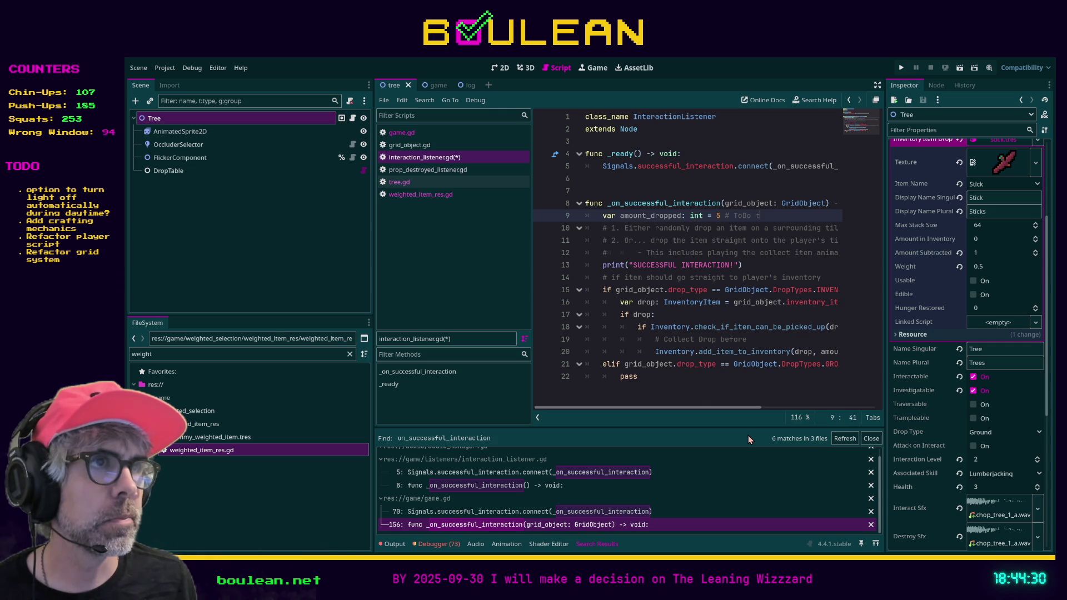
pyautogui.write('DO ')
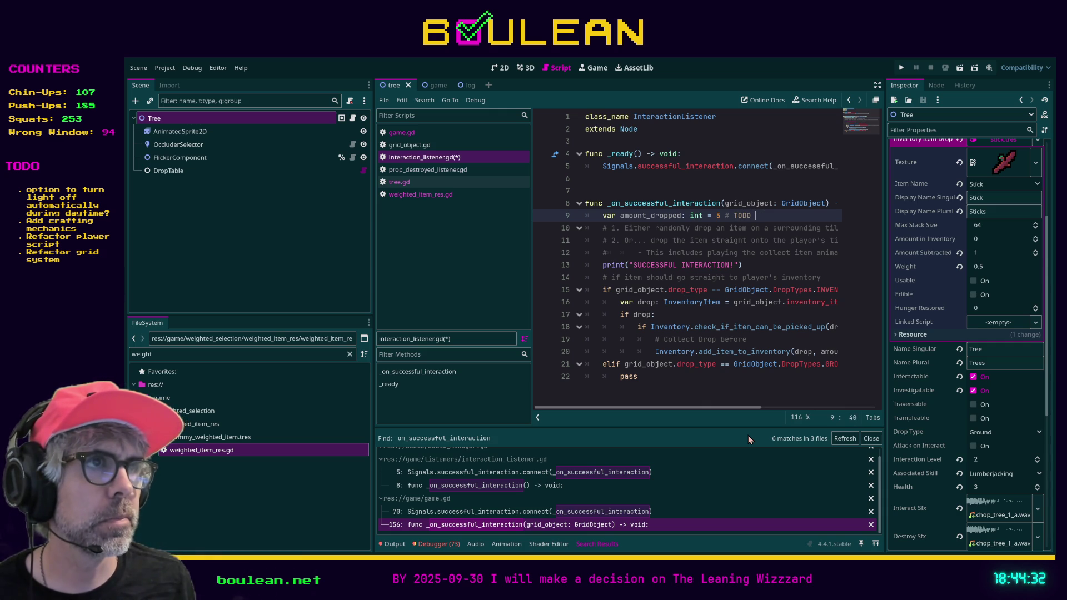
pyautogui.write('this')
pyautogui.write('asci')
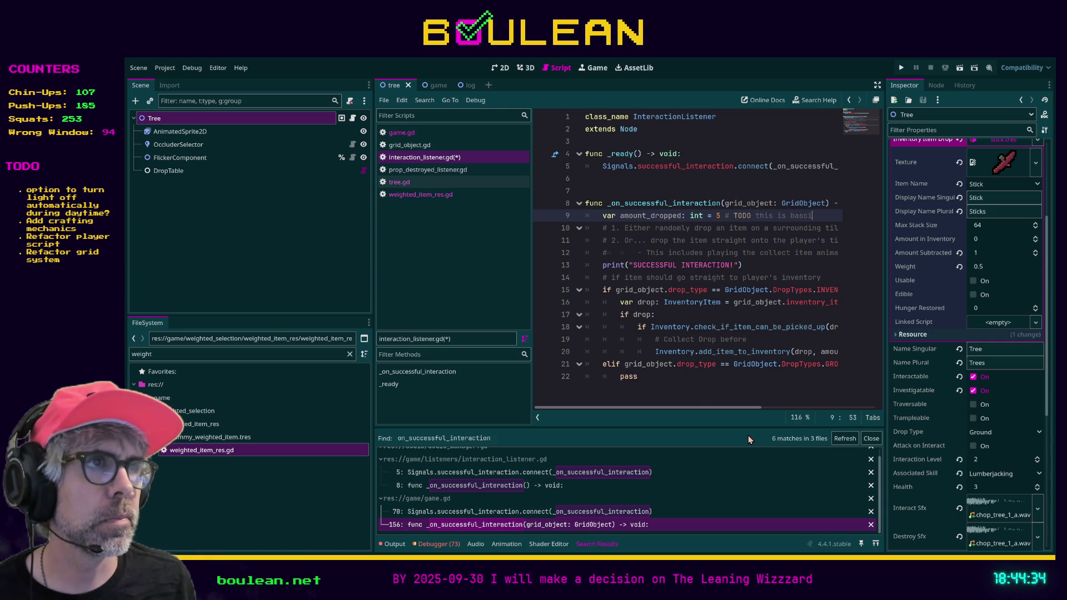
pyautogui.write('ically a mag')
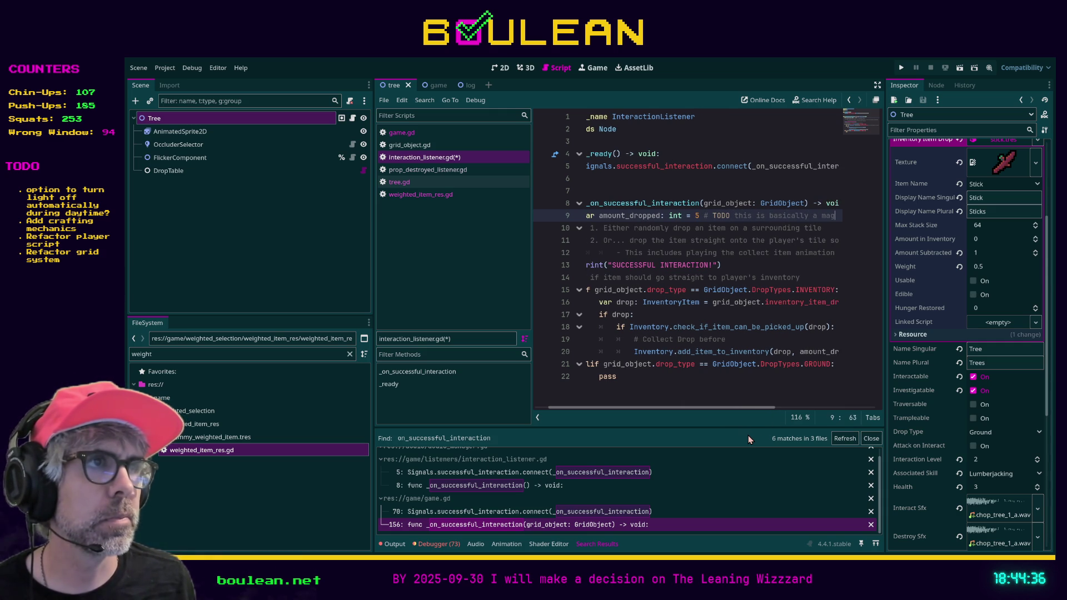
pyautogui.press('BackSpace')
pyautogui.press('BackSpace')
pyautogui.press('BackSpace')
pyautogui.write('num')
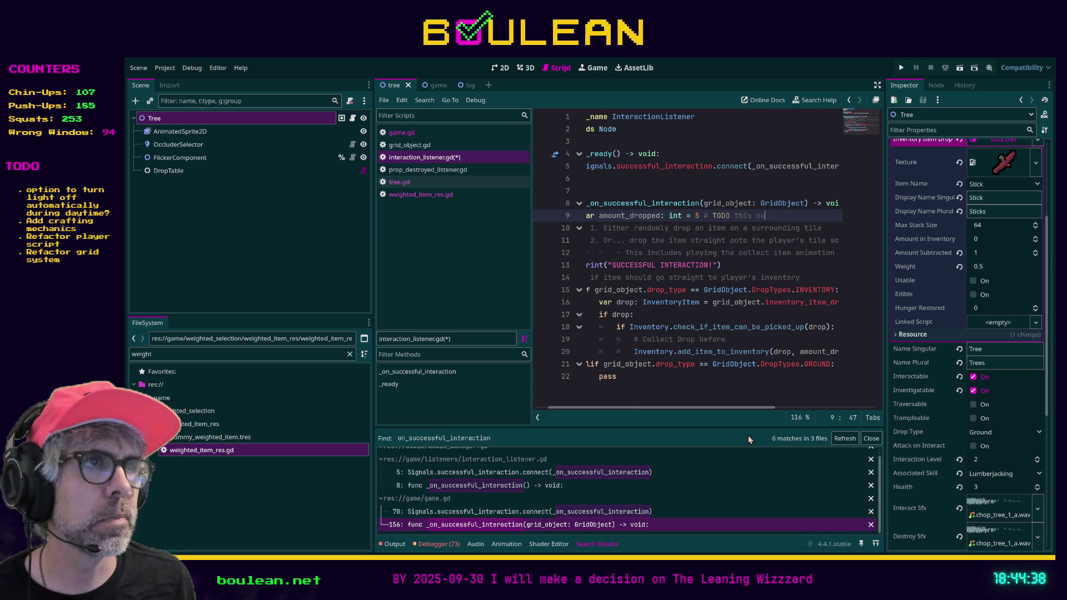
pyautogui.write('ber should com')
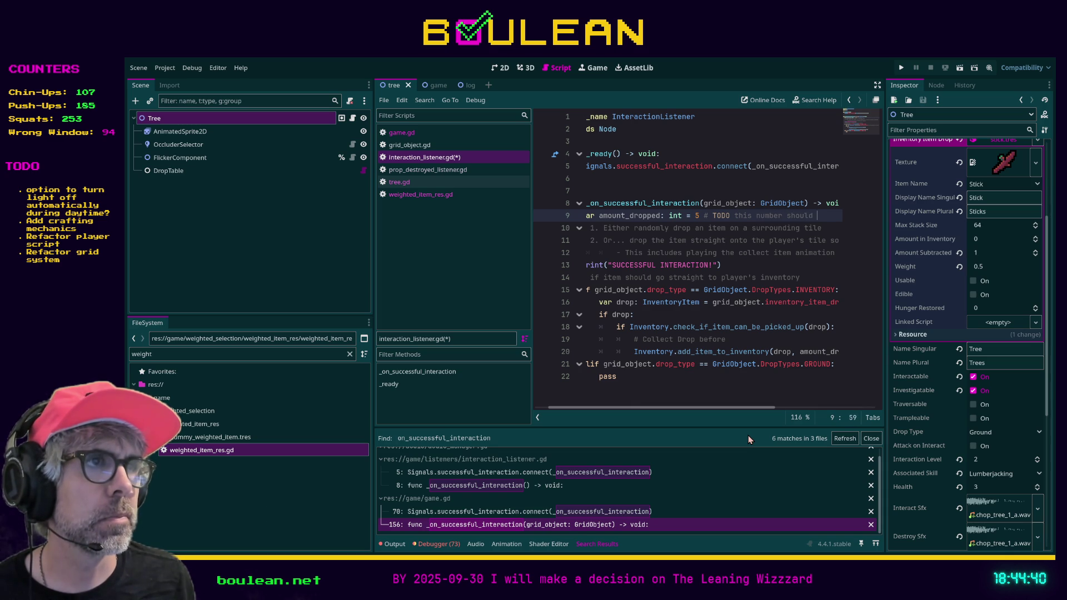
pyautogui.write('e from the drop')
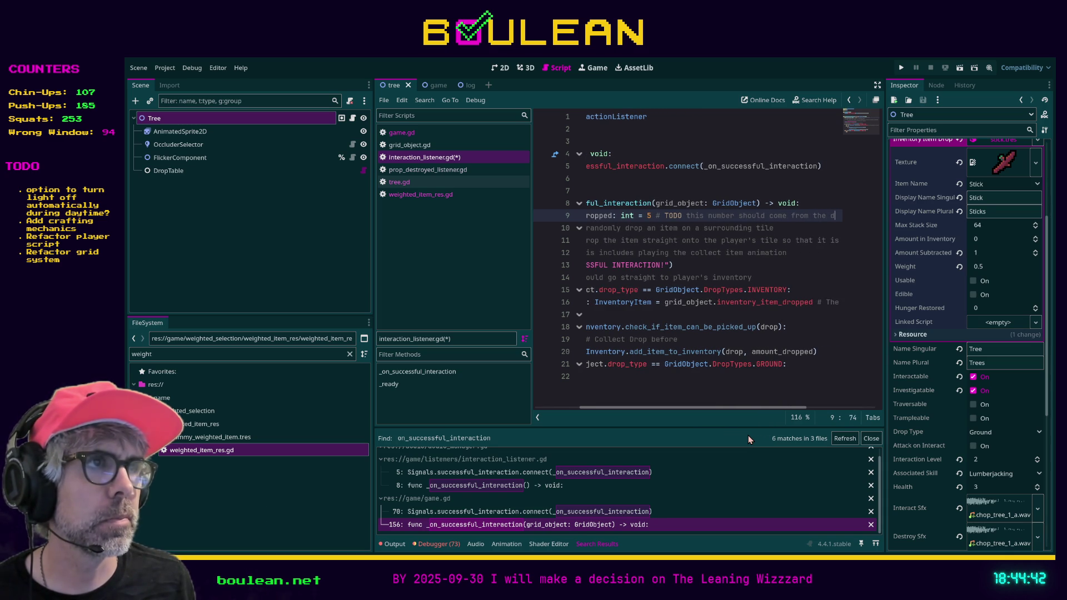
pyautogui.write(" table's resou")
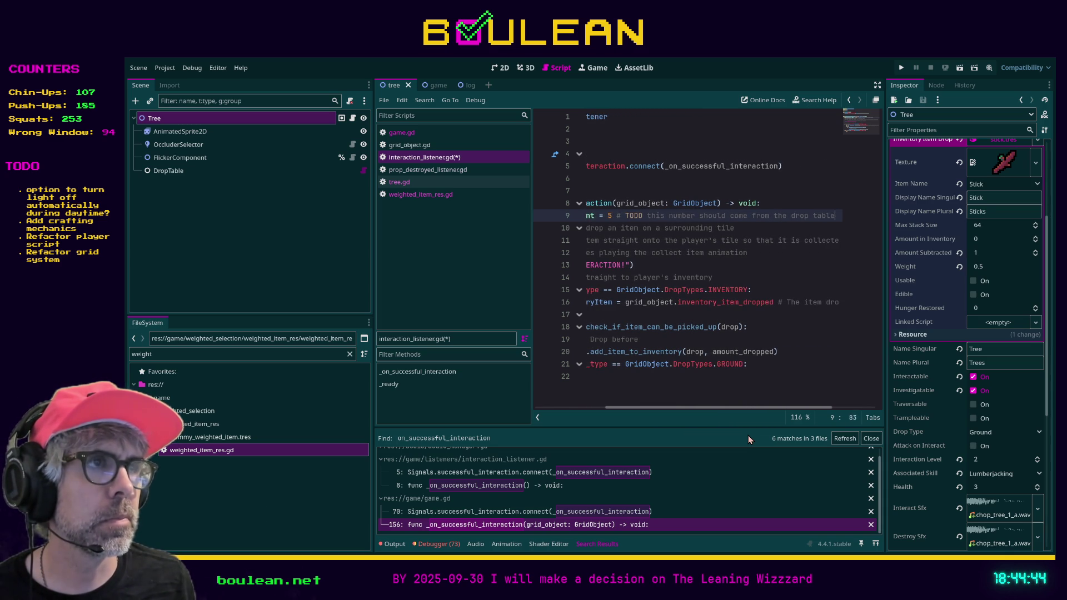
pyautogui.write('rce')
pyautogui.press('Home')
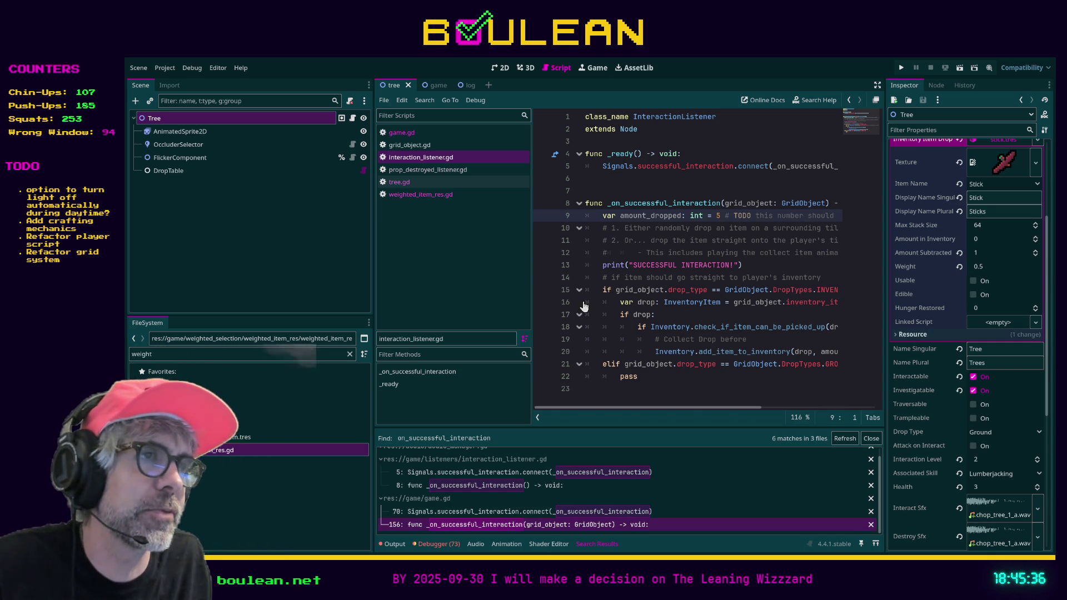
pyautogui.click(654, 400)
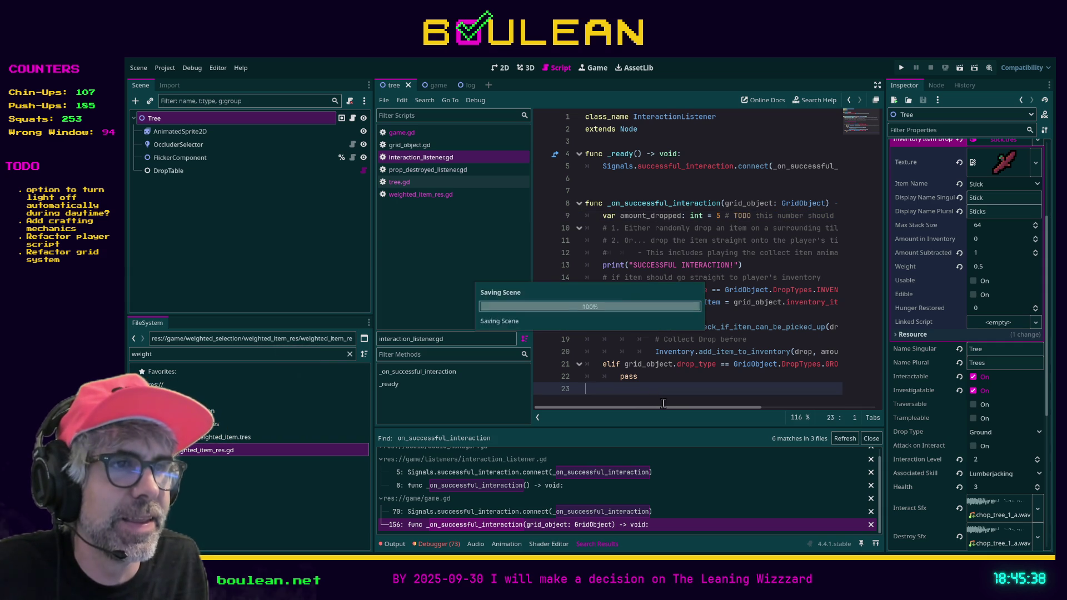
# Widen the docks, filter files by 'prop_des' and pick prop_destroyed_listener.tscn.
pyautogui.moveTo(658, 406); pyautogui.dragTo(646, 406)
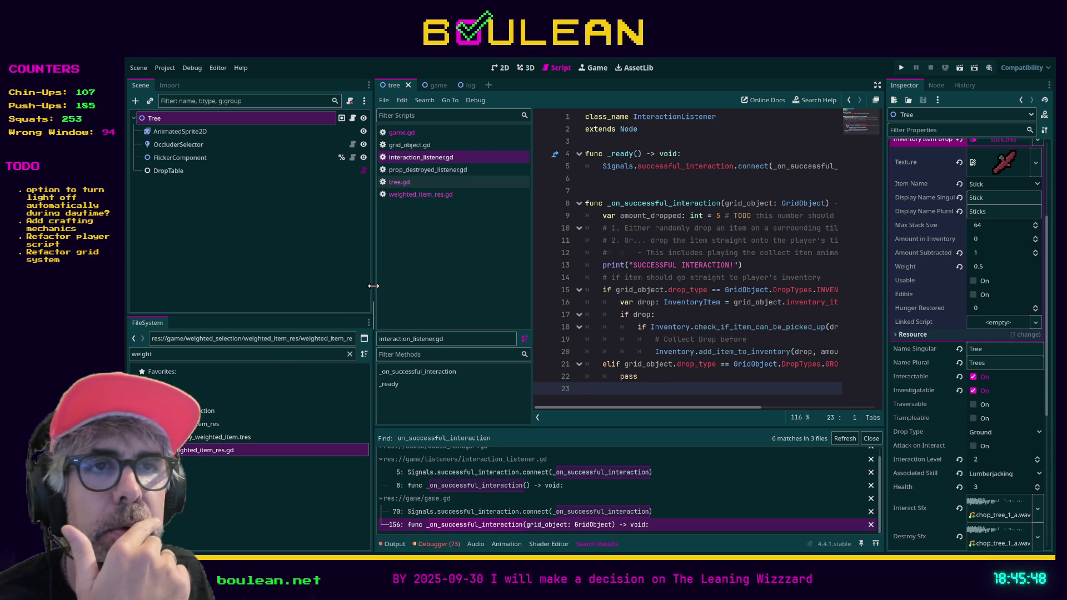
pyautogui.moveTo(373, 286); pyautogui.dragTo(397, 286)
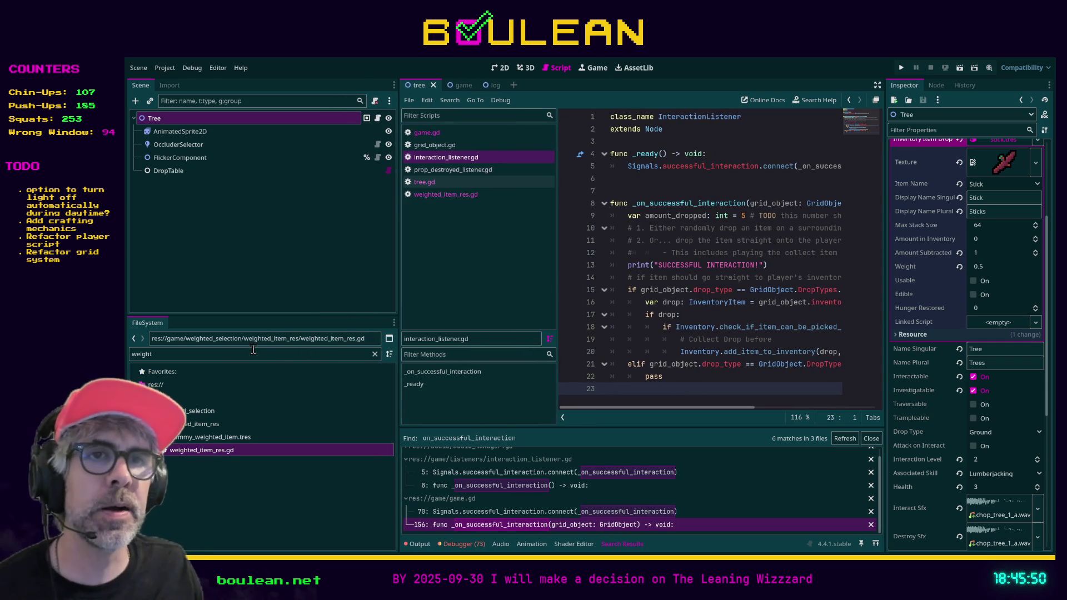
pyautogui.doubleClick(230, 356)
pyautogui.write('prop_des')
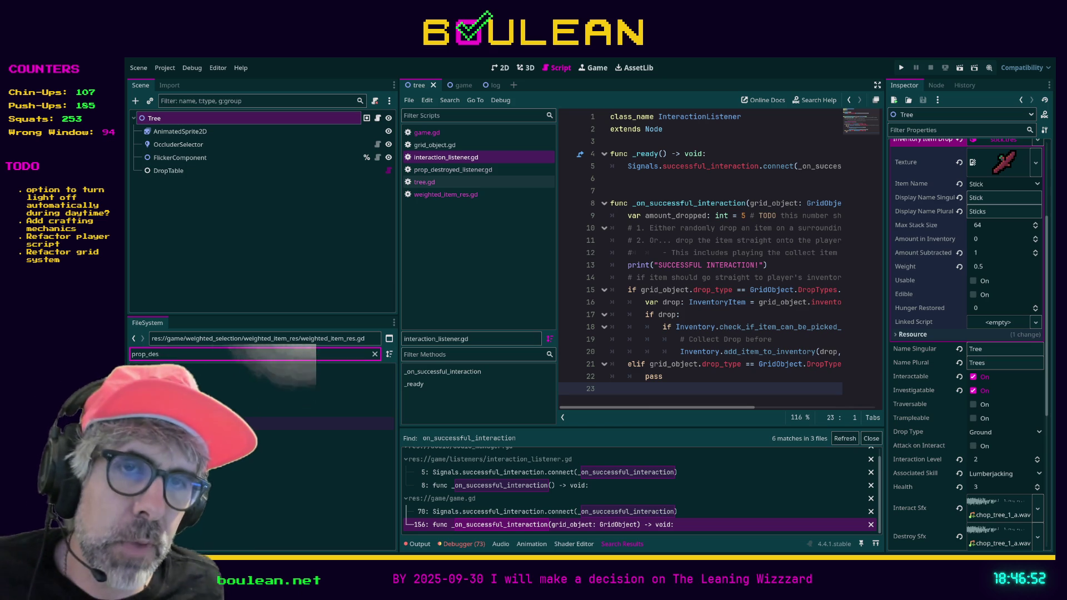
pyautogui.click(317, 436)
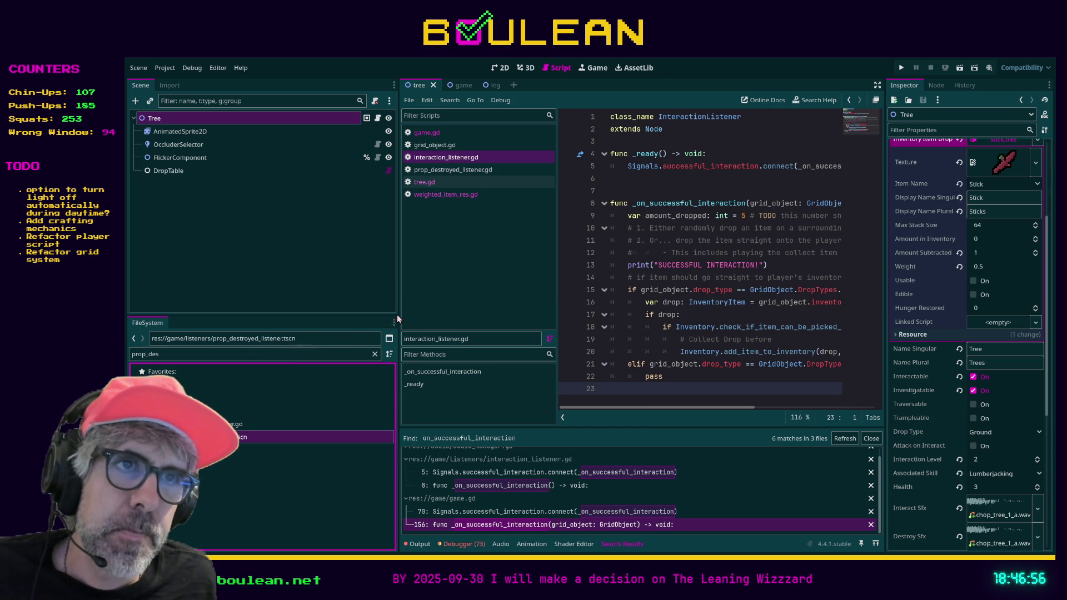
# Review tree.gd's _destroy function and its prop_destroyed emit call on line 23.
pyautogui.moveTo(400, 314); pyautogui.dragTo(363, 279)
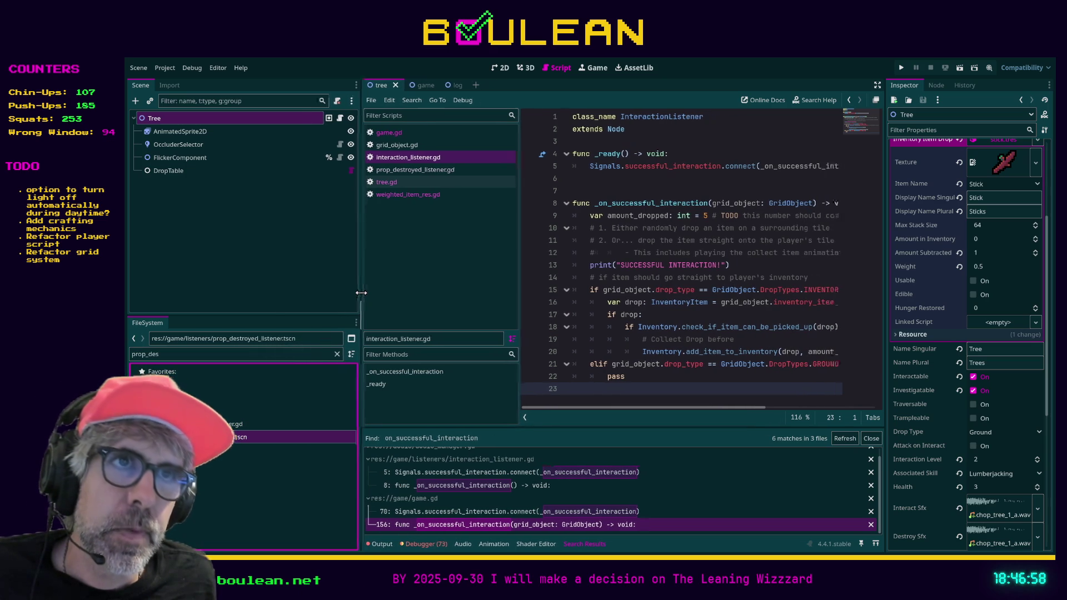
pyautogui.click(396, 182)
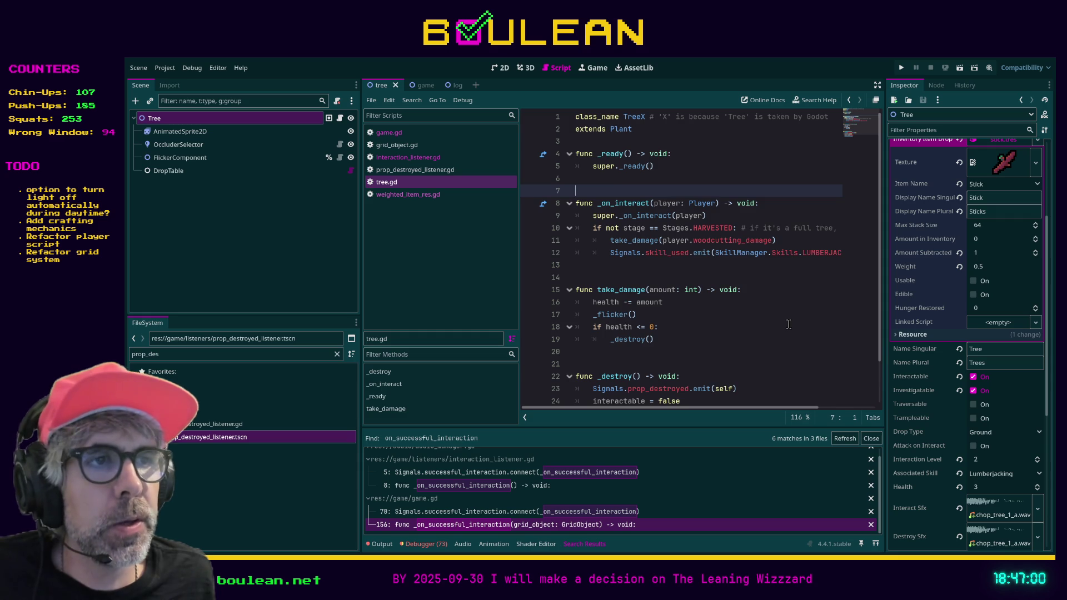
pyautogui.scroll(-1, 789, 324)
pyautogui.scroll(-1, 789, 324)
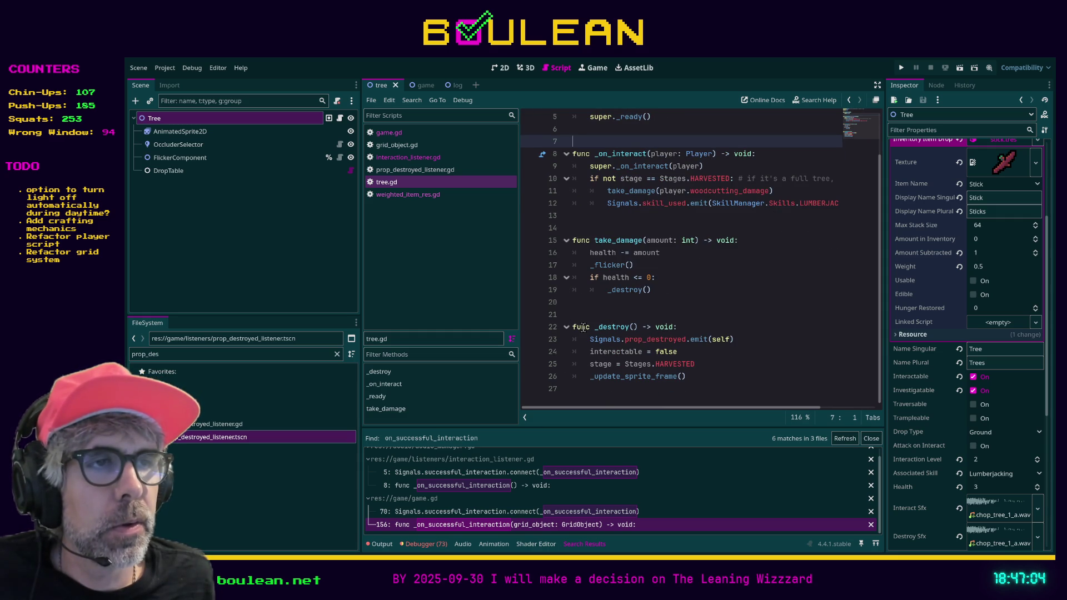
pyautogui.scroll(1, 721, 345)
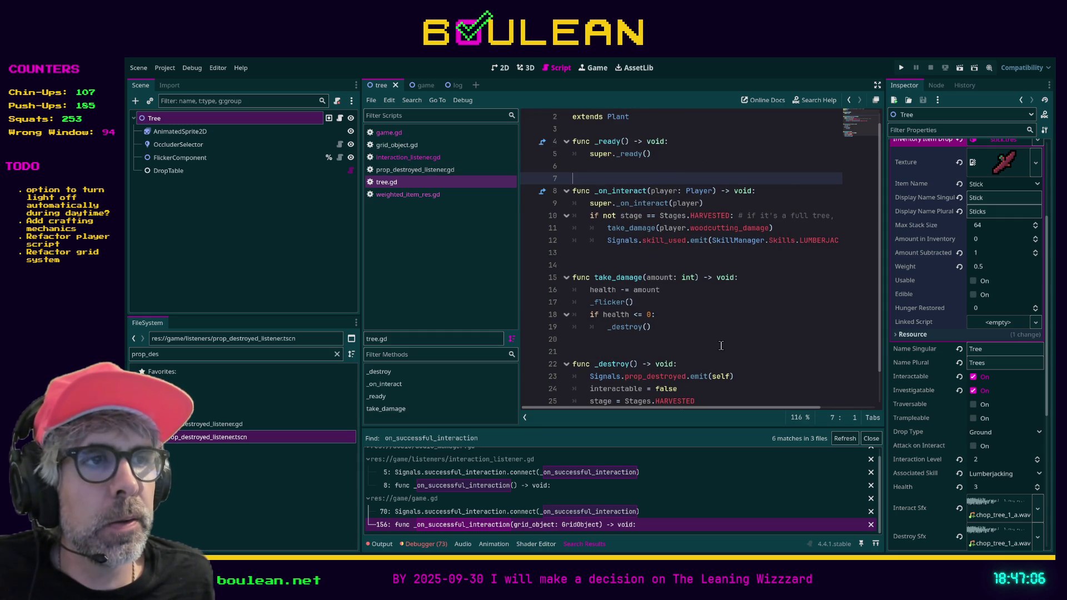
pyautogui.scroll(-1, 720, 345)
pyautogui.moveTo(735, 341)
pyautogui.mouseDown()
pyautogui.moveTo(575, 343)
pyautogui.moveTo(590, 343)
pyautogui.mouseUp()
pyautogui.click(591, 342)
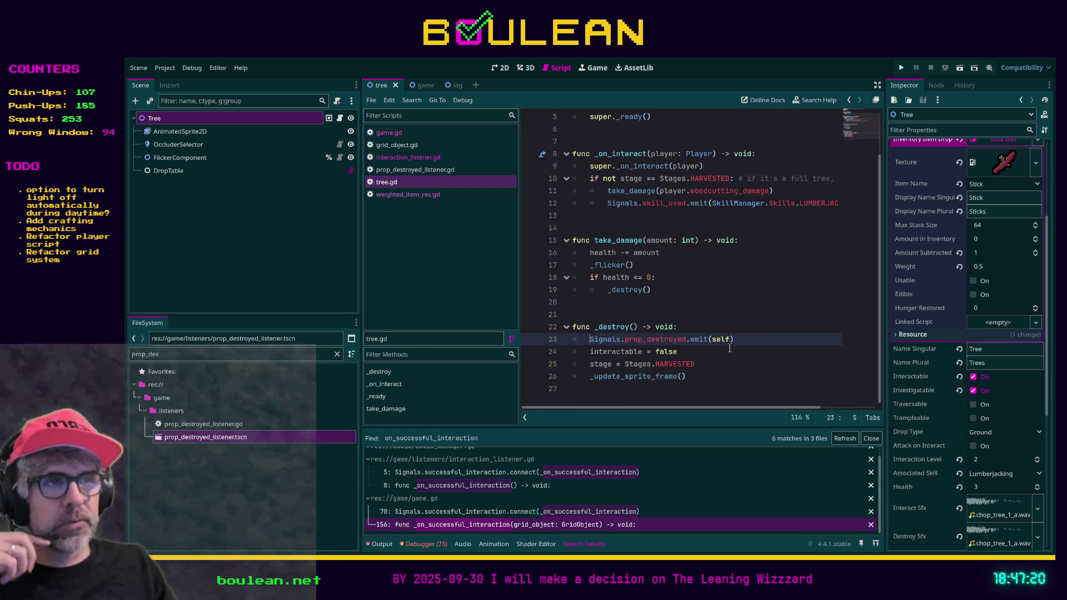
pyautogui.moveTo(736, 340); pyautogui.dragTo(594, 342)
pyautogui.click(586, 341)
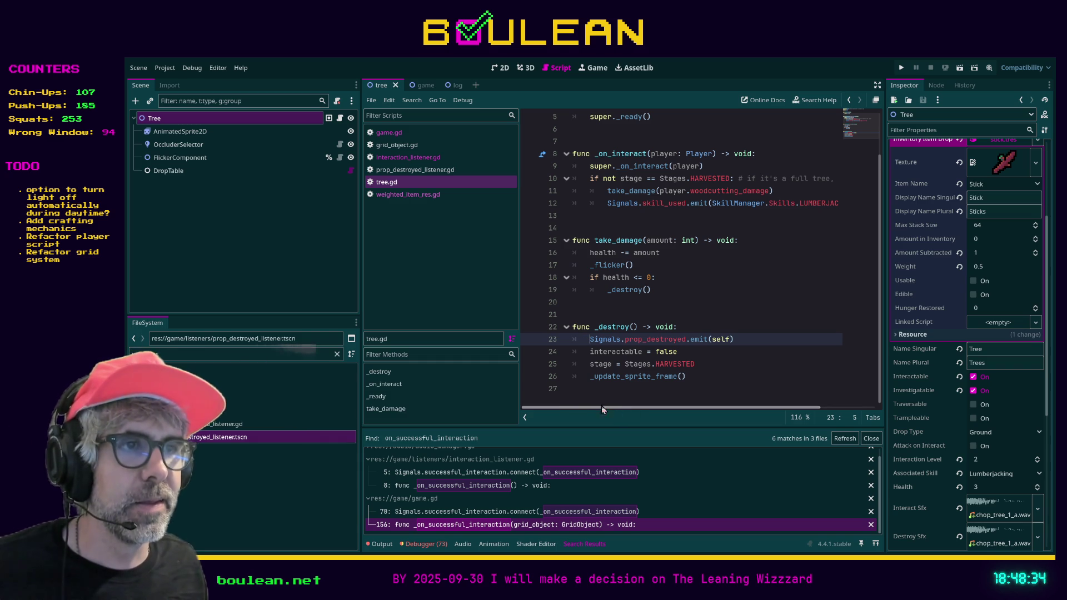
# Filter the project files with 'slee' and open signals.gd.
pyautogui.click(271, 350)
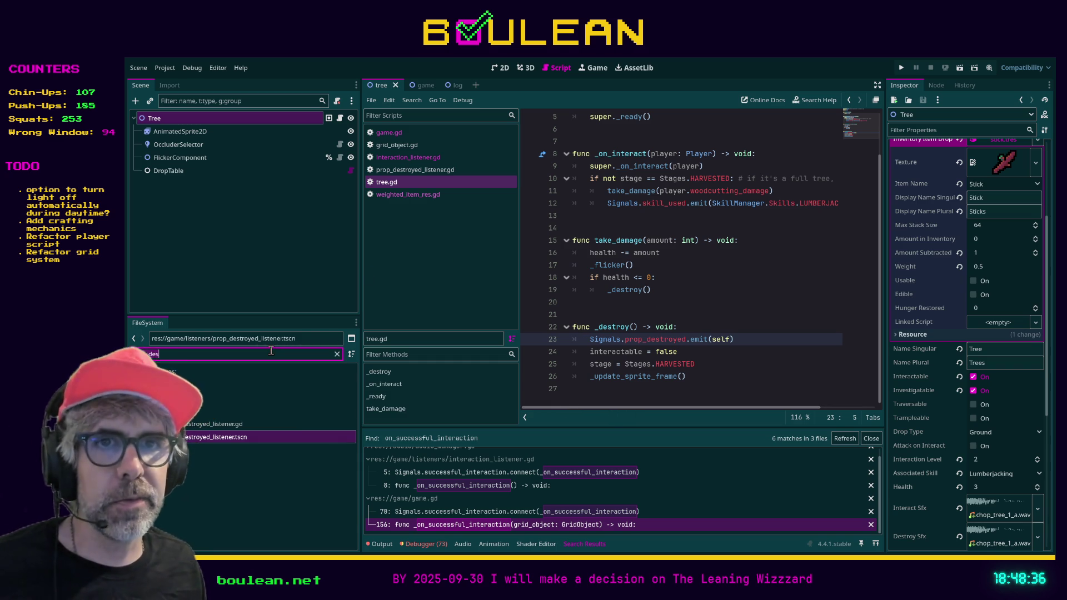
pyautogui.hotkey('ctrl', 'a')
pyautogui.write('slee')
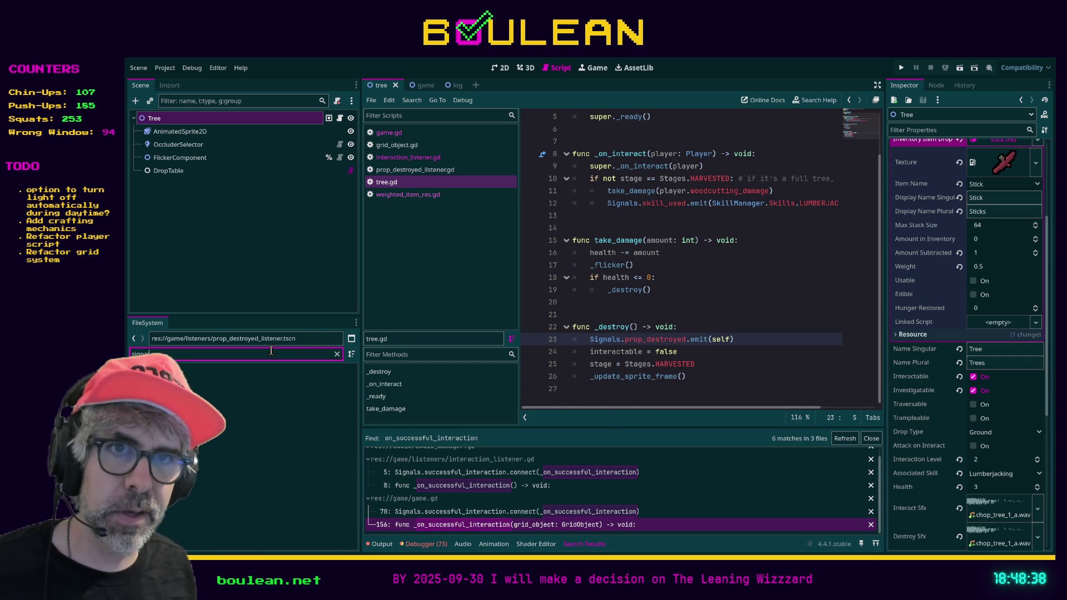
pyautogui.doubleClick(241, 396)
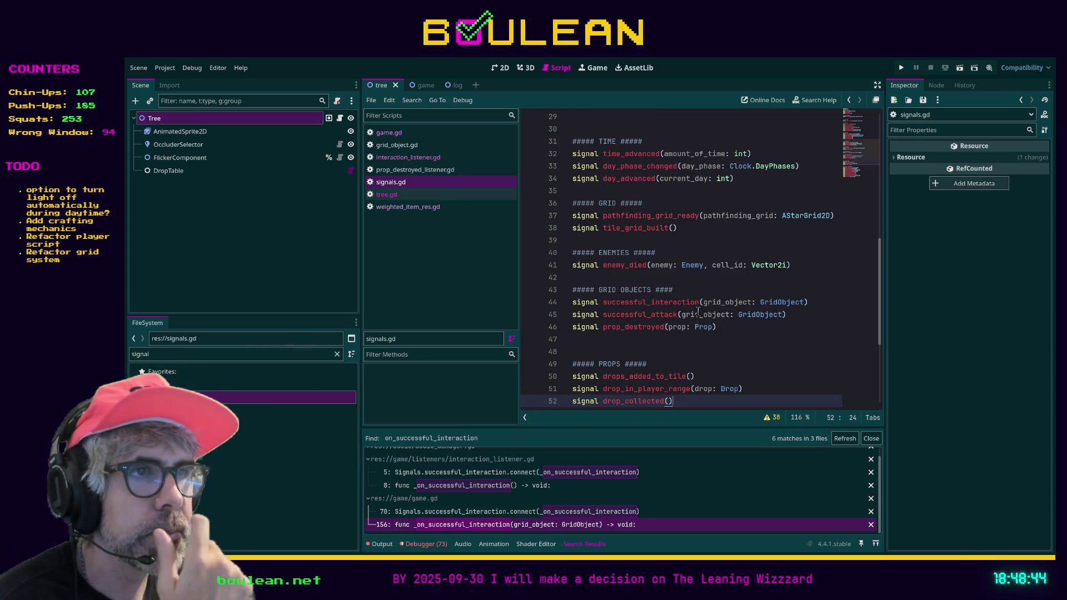
# Add a signal declaration on line 47 after prop_destroyed, finally named trigger_item_drop(item: ).
pyautogui.click(728, 322)
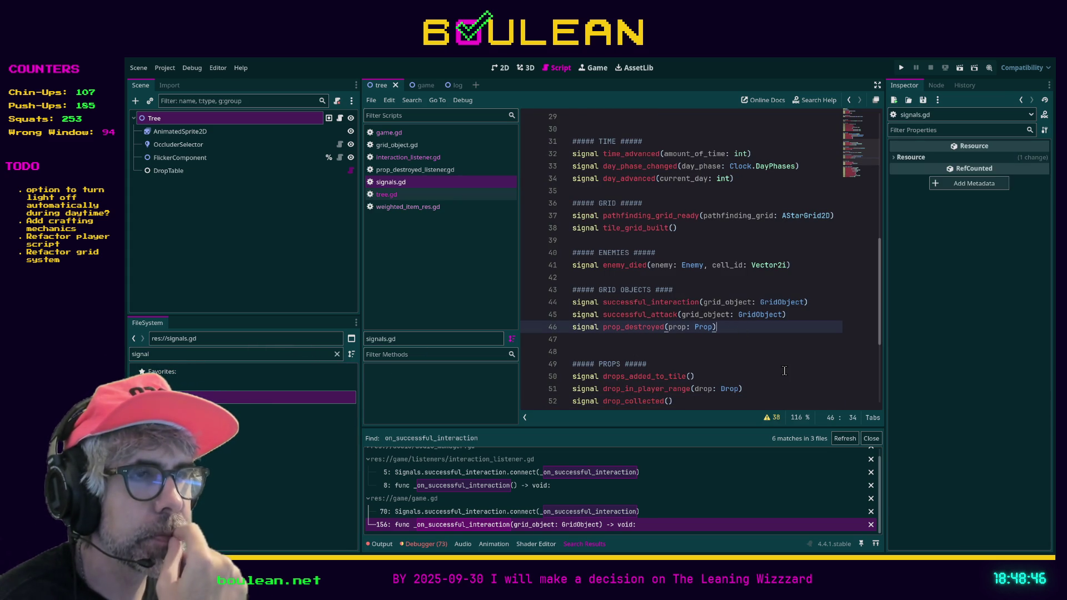
pyautogui.press('Return')
pyautogui.write('signa')
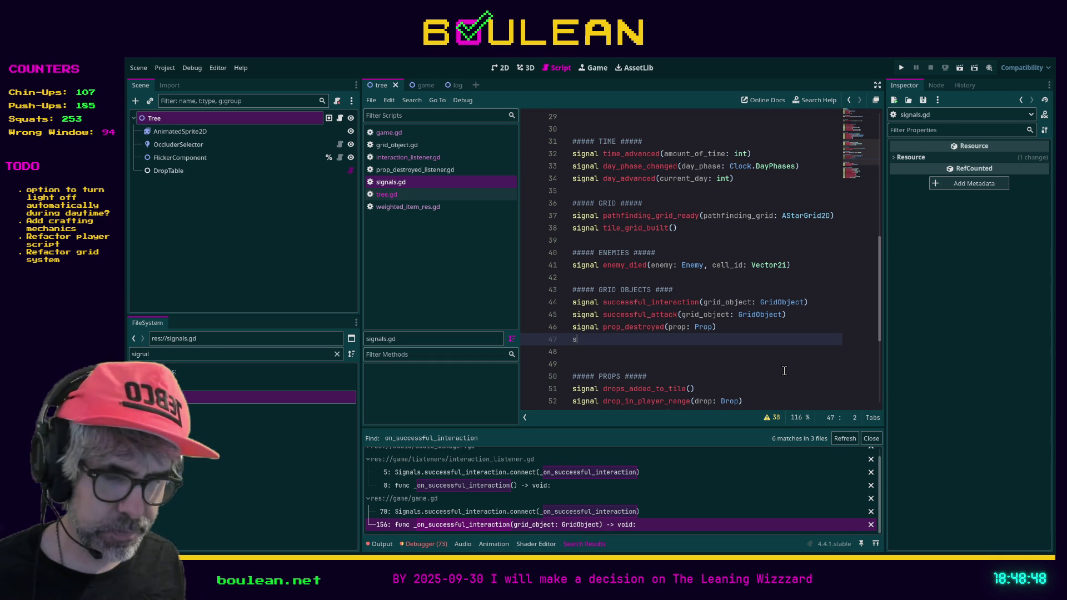
pyautogui.write('l ')
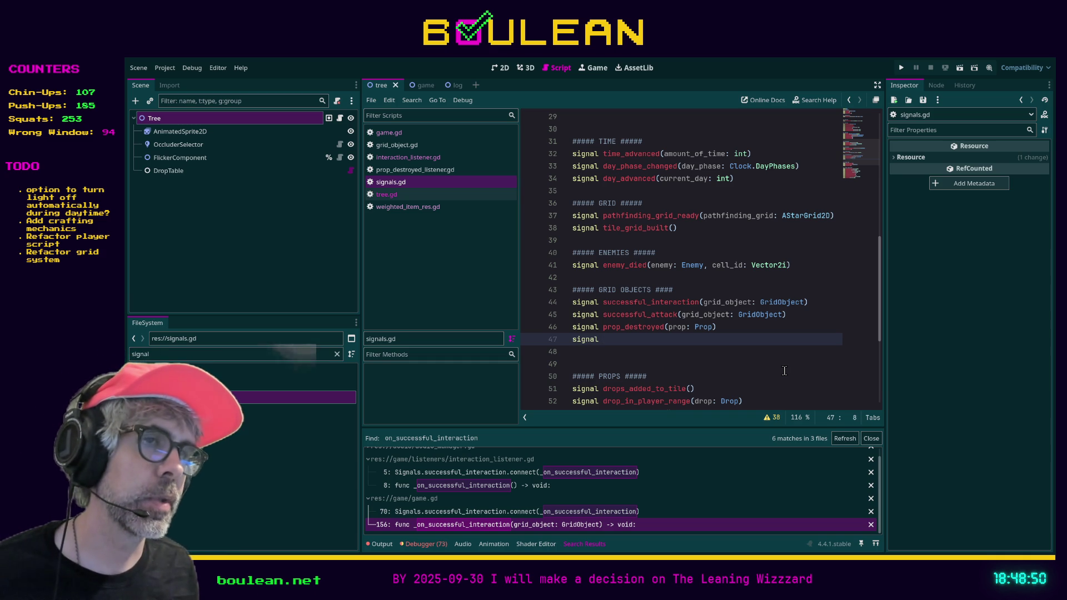
pyautogui.write('it')
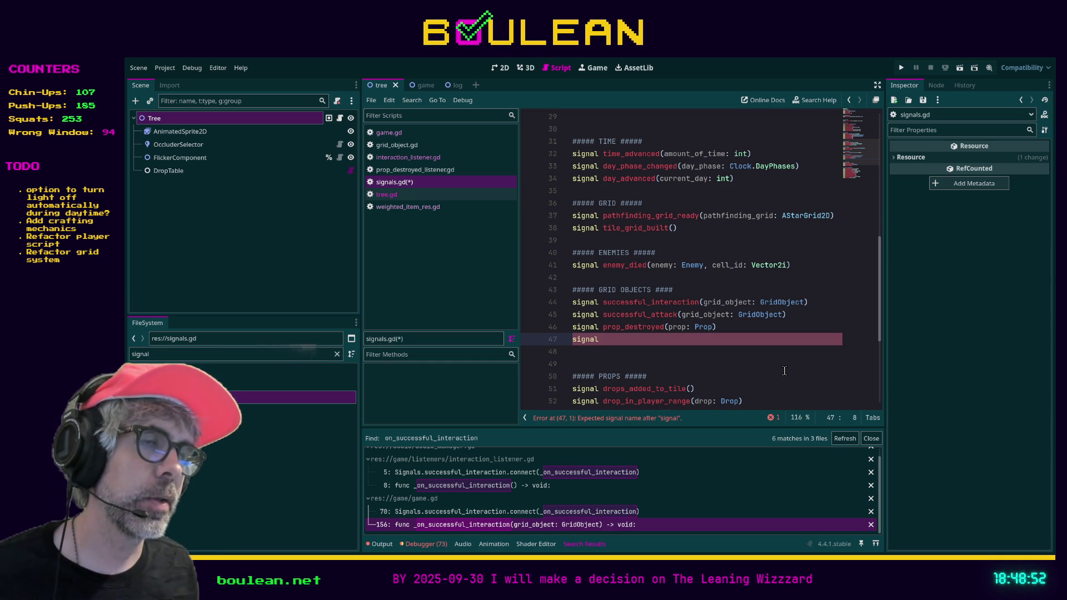
pyautogui.write('em_dropped(item:')
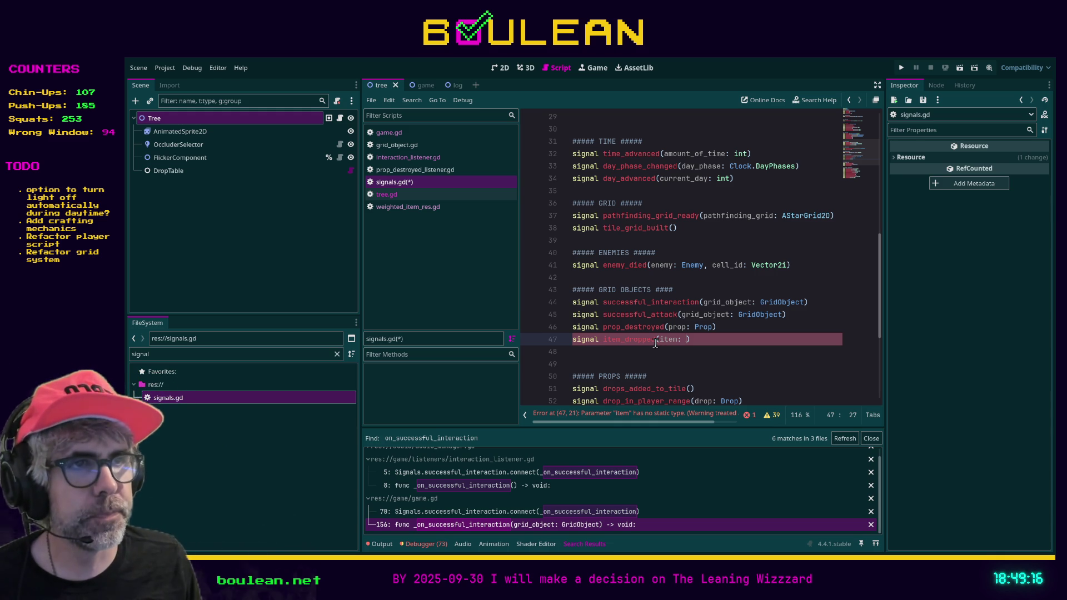
pyautogui.moveTo(656, 340); pyautogui.dragTo(604, 340)
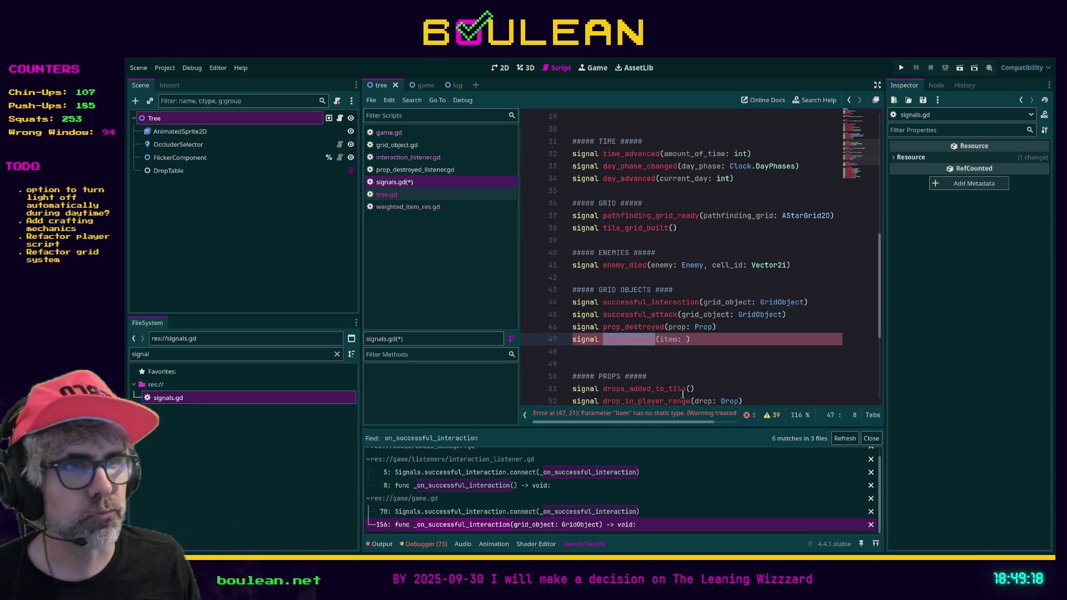
pyautogui.write('drop_item')
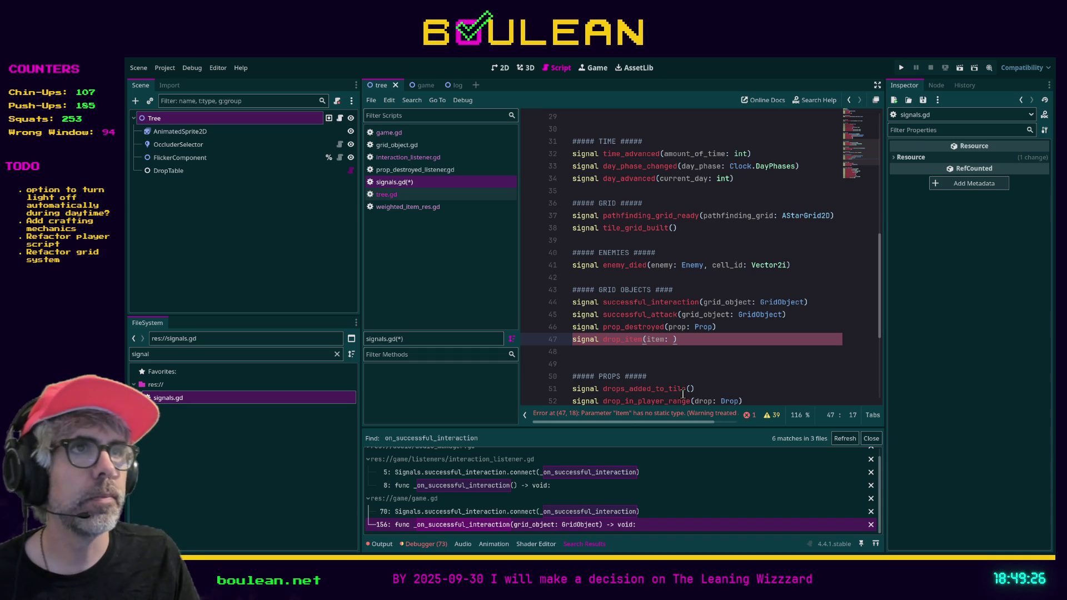
pyautogui.scroll(-2, 694, 377)
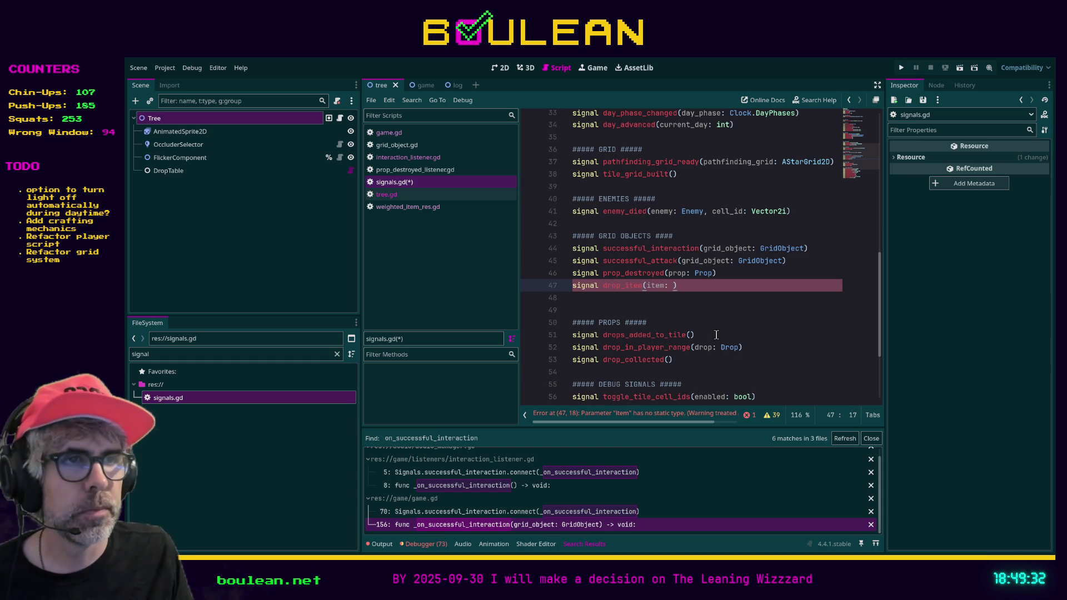
pyautogui.scroll(-2, 717, 335)
pyautogui.scroll(-2, 716, 334)
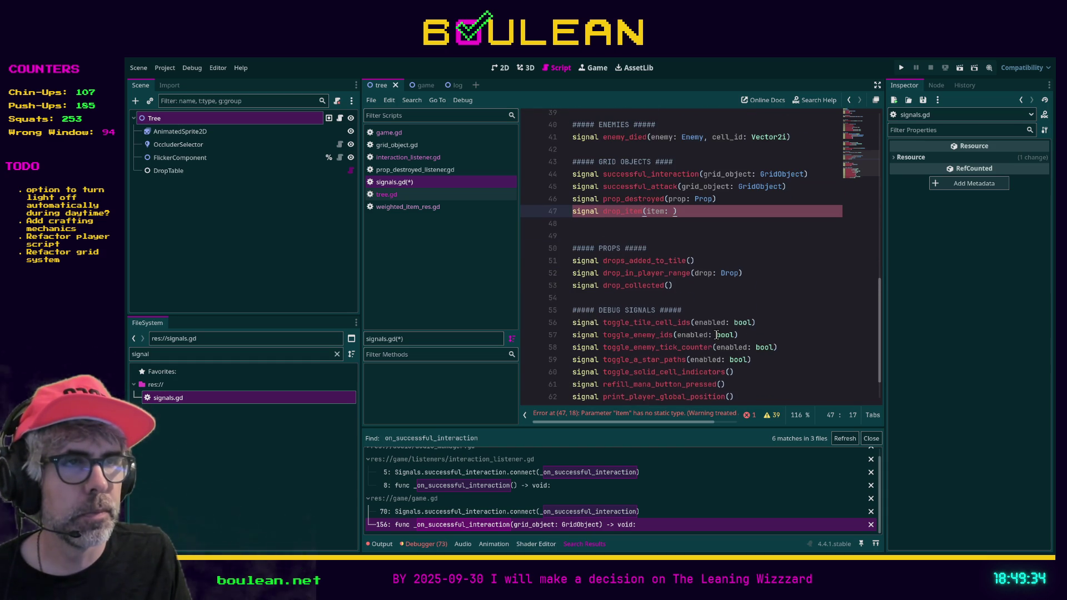
pyautogui.scroll(-2, 716, 334)
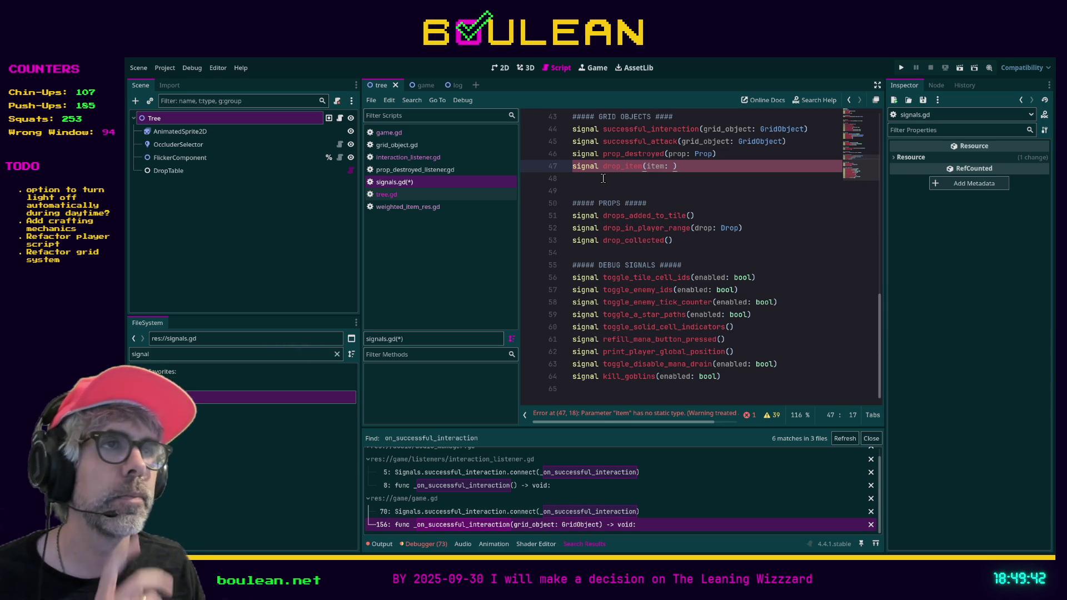
pyautogui.hotkey('ctrl', 'Left')
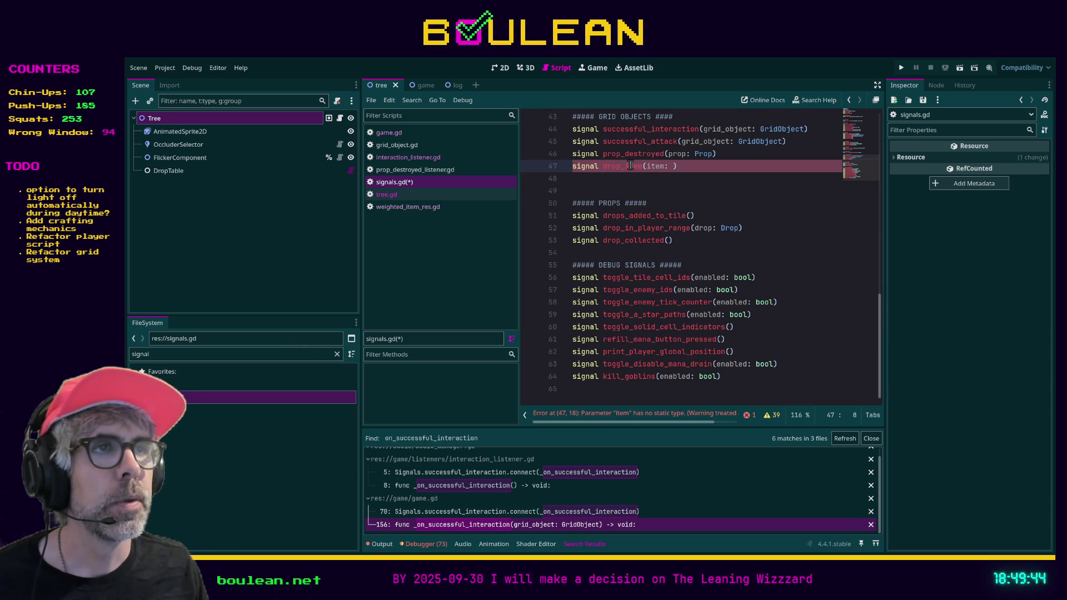
pyautogui.hotkey('ctrl', 'shift', 'Right')
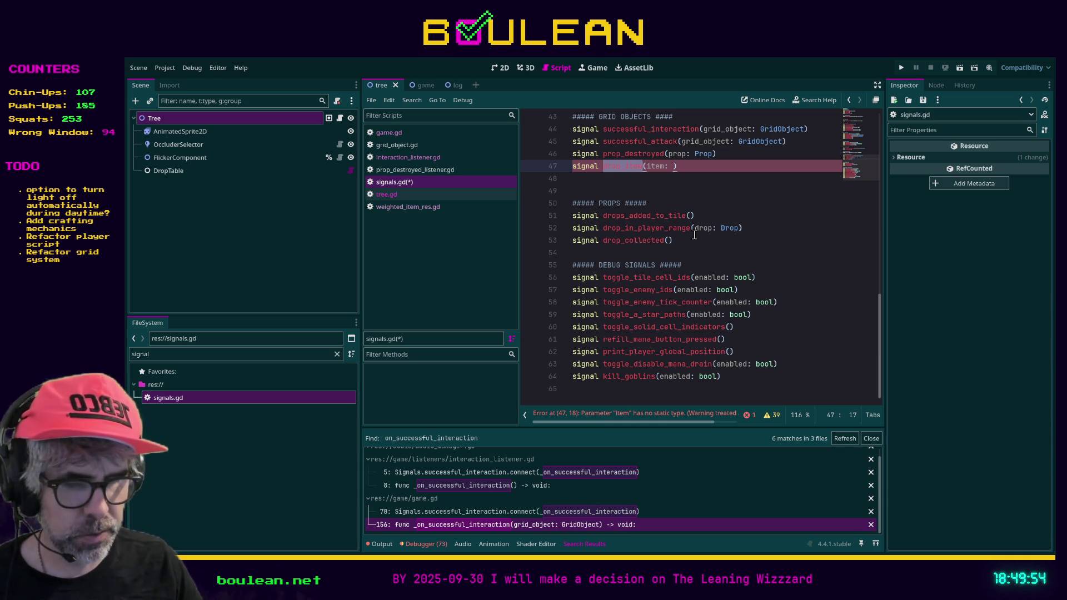
pyautogui.write('trigger_ite')
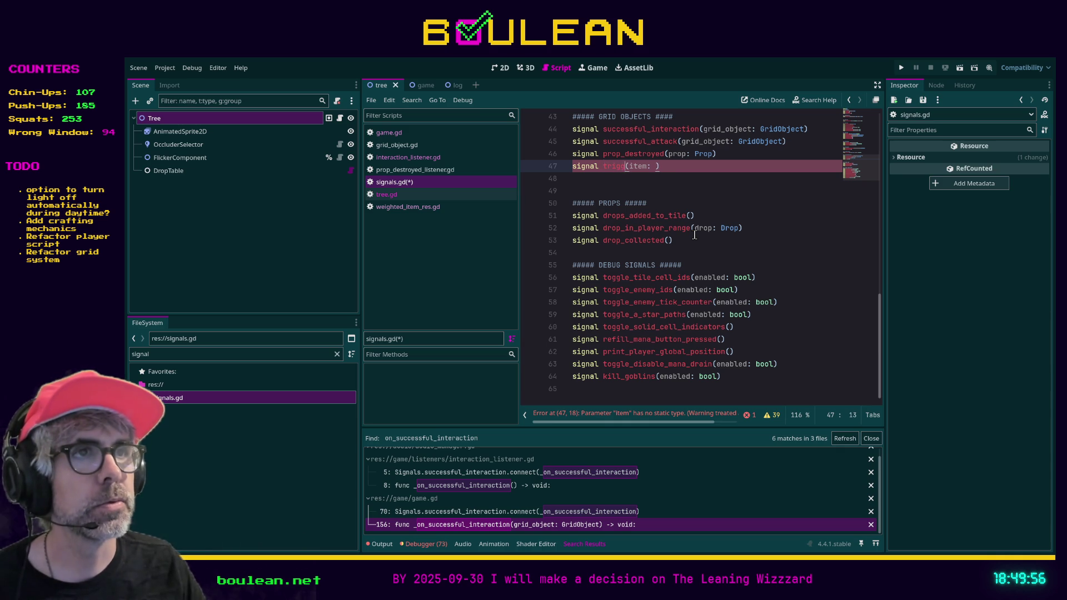
pyautogui.write('m_drop')
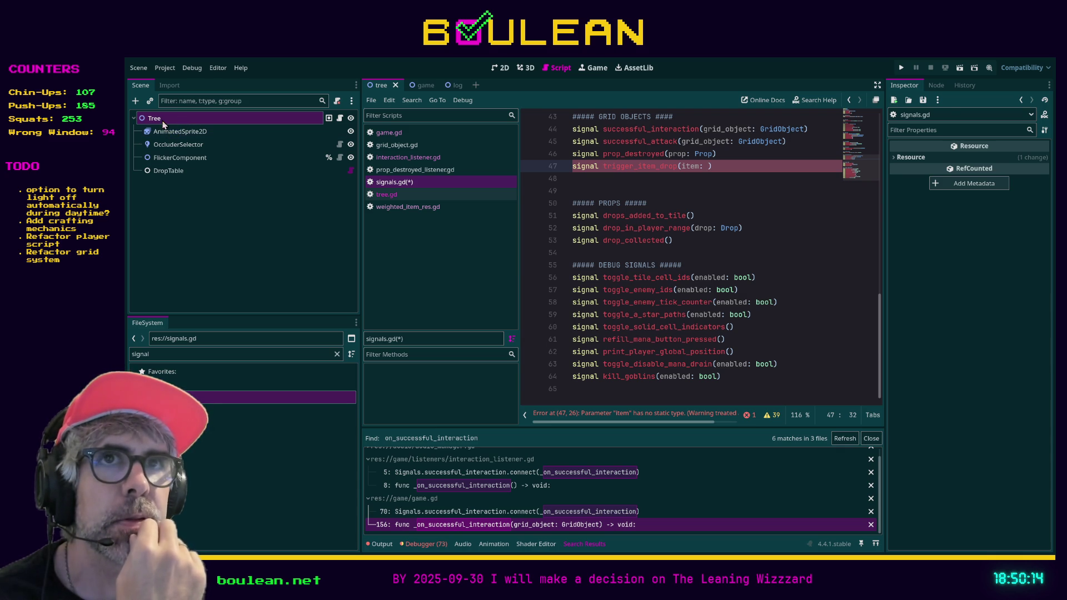
# Replace the trigger_item_drop item parameter with dropper: GridObject using autocomplete.
pyautogui.click(164, 130)
pyautogui.click(160, 120)
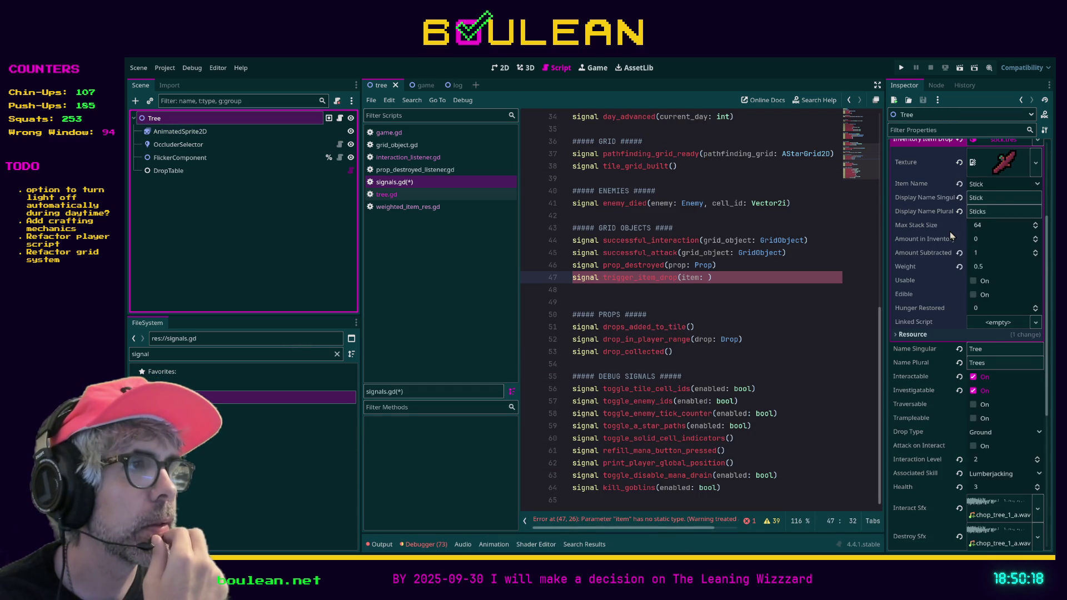
pyautogui.scroll(5, 949, 235)
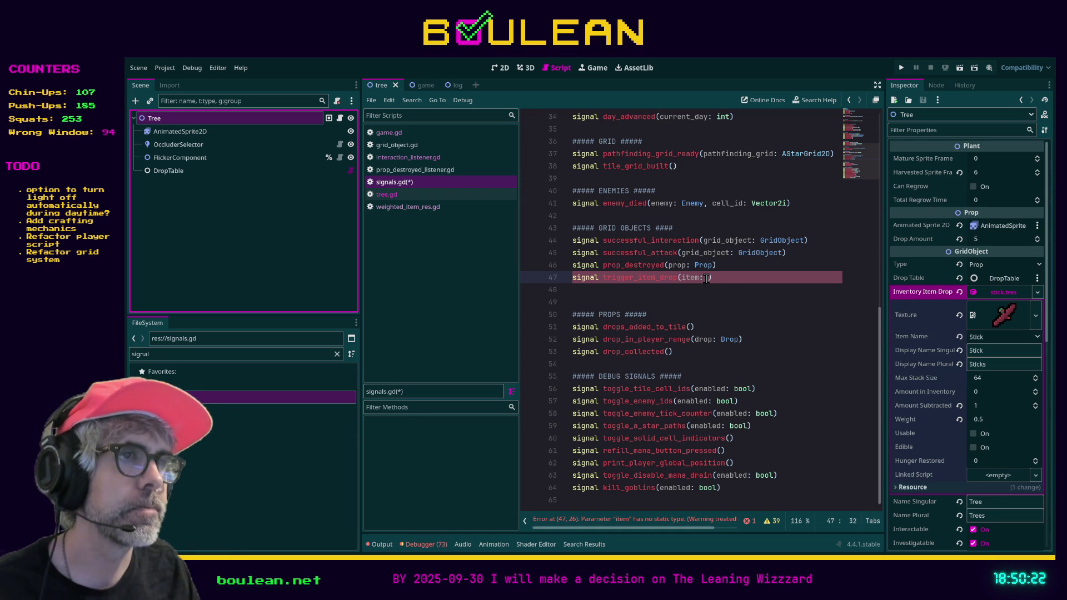
pyautogui.moveTo(709, 277); pyautogui.dragTo(682, 279)
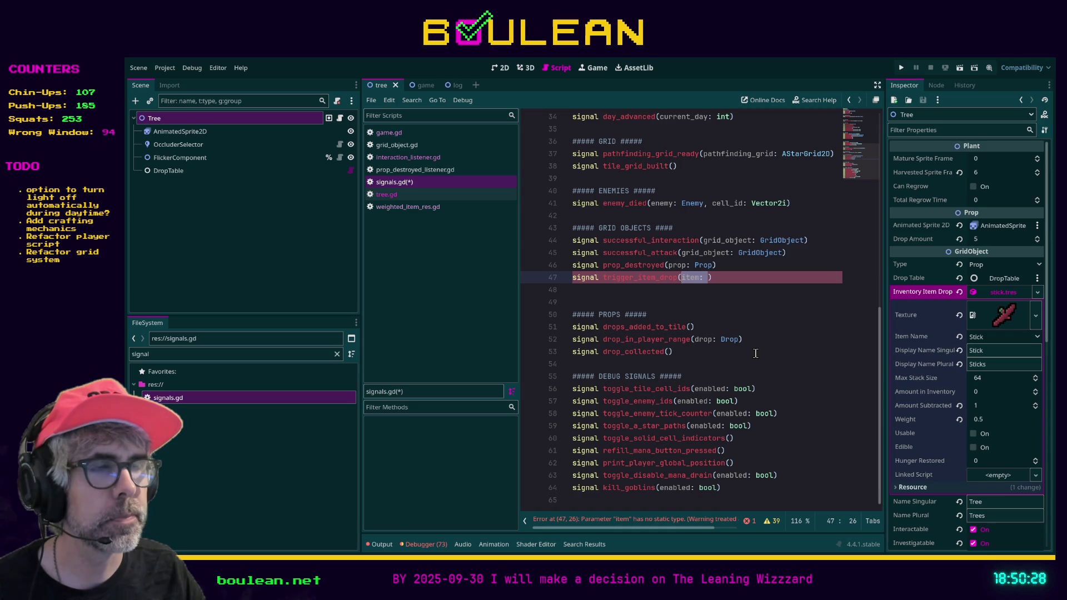
pyautogui.write('dropper: Grid')
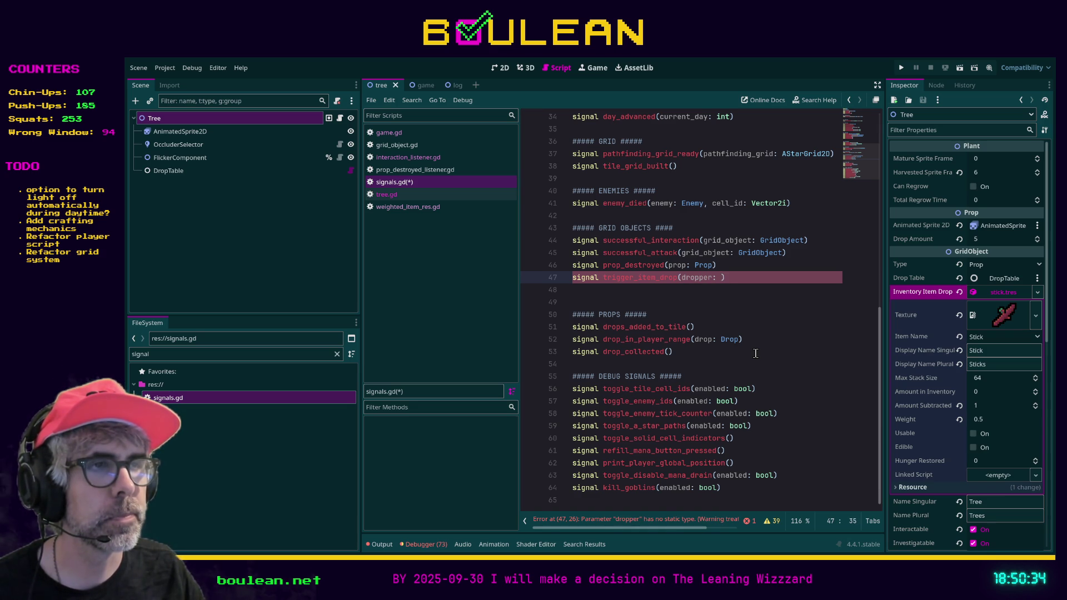
pyautogui.write('Obje')
pyautogui.press('Return')
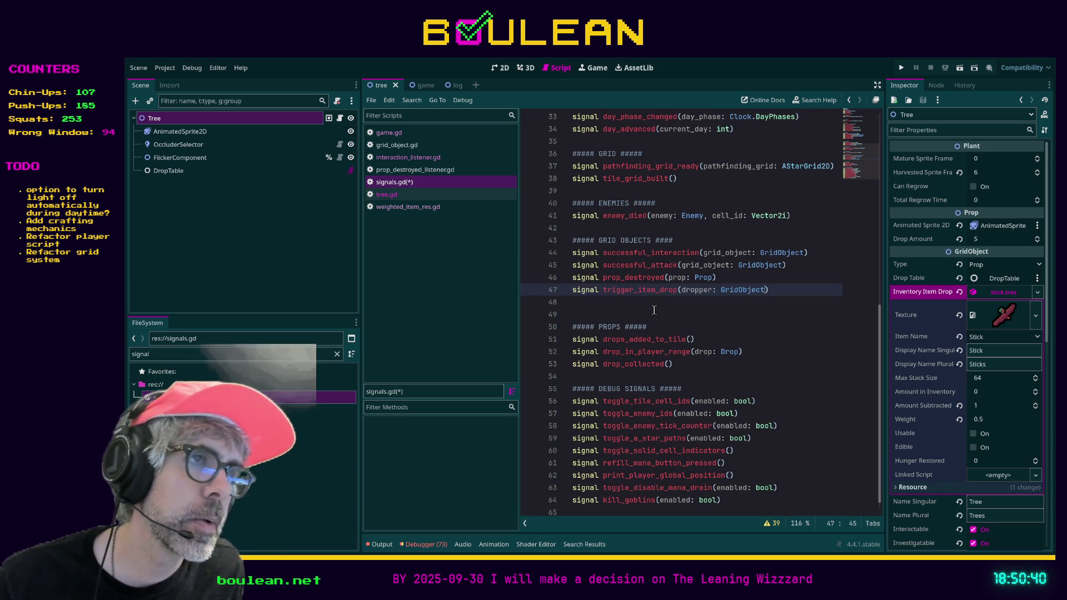
# Rename the parameter to source_object and save signals.gd.
pyautogui.doubleClick(696, 289)
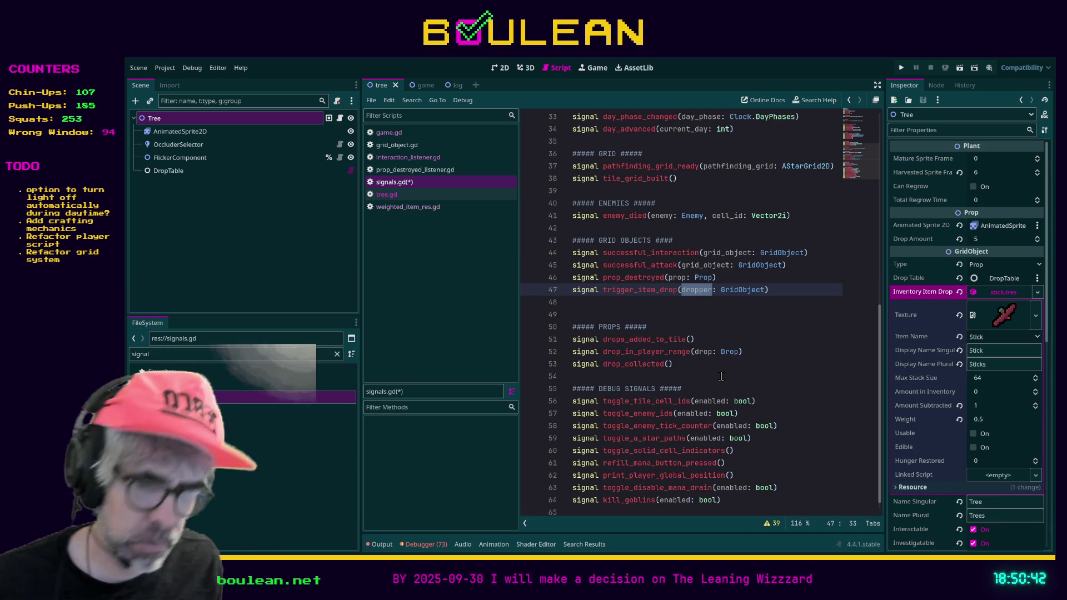
pyautogui.write('source')
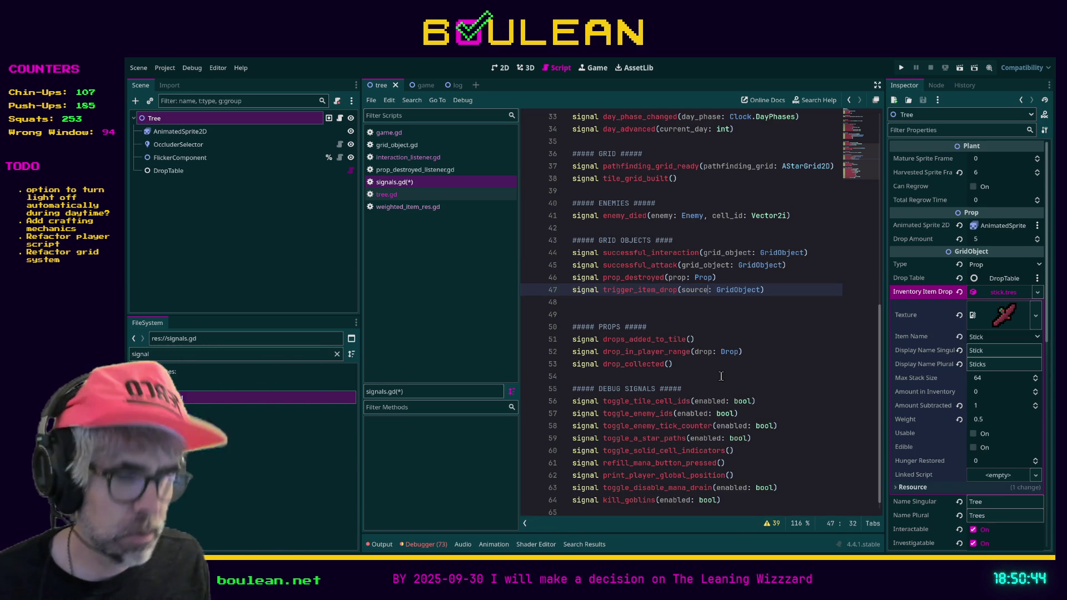
pyautogui.write('_object')
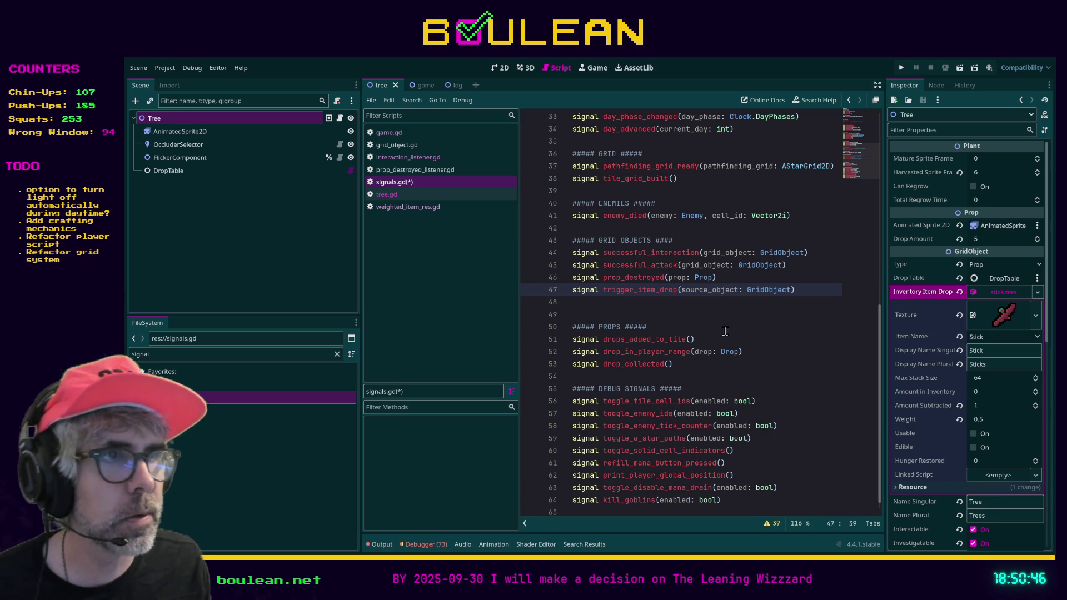
pyautogui.click(722, 305)
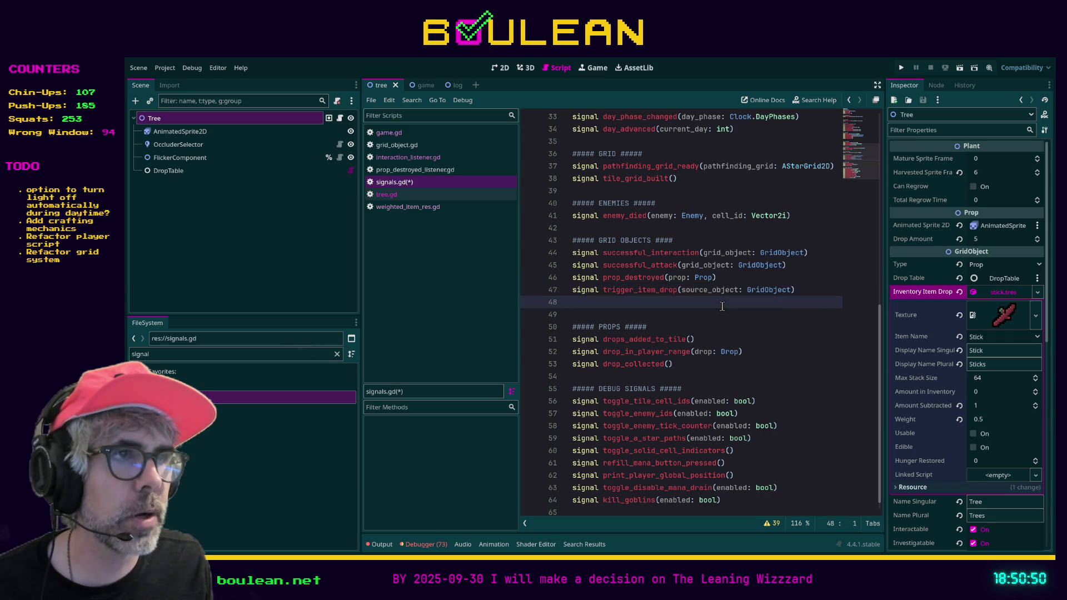
pyautogui.hotkey('ctrl', 's')
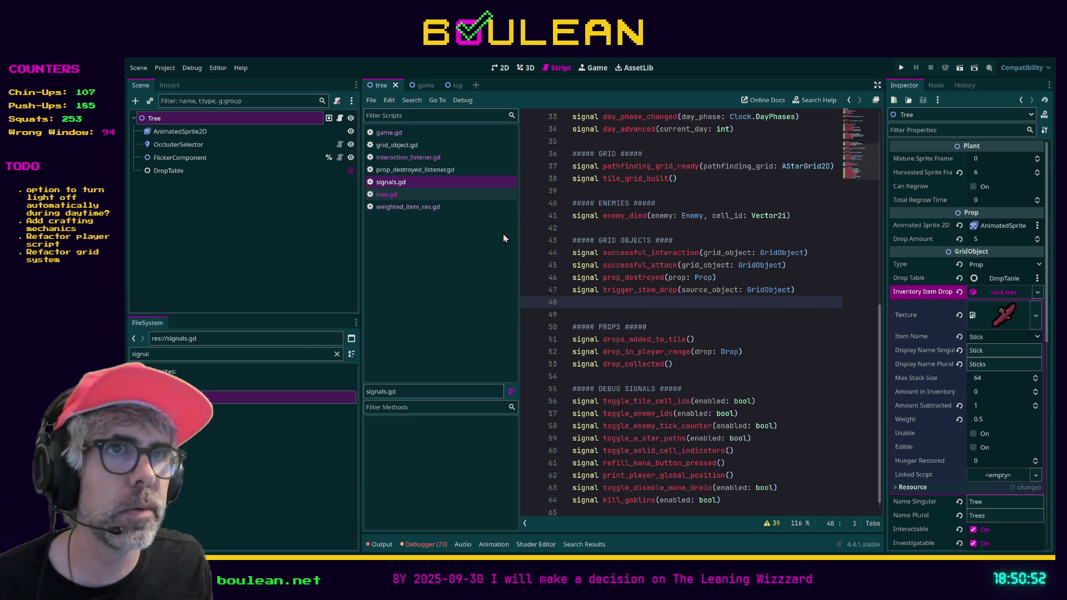
# Insert Signals.trigger_item_drop(self) as the first line of _destroy in tree.gd and save.
pyautogui.click(399, 196)
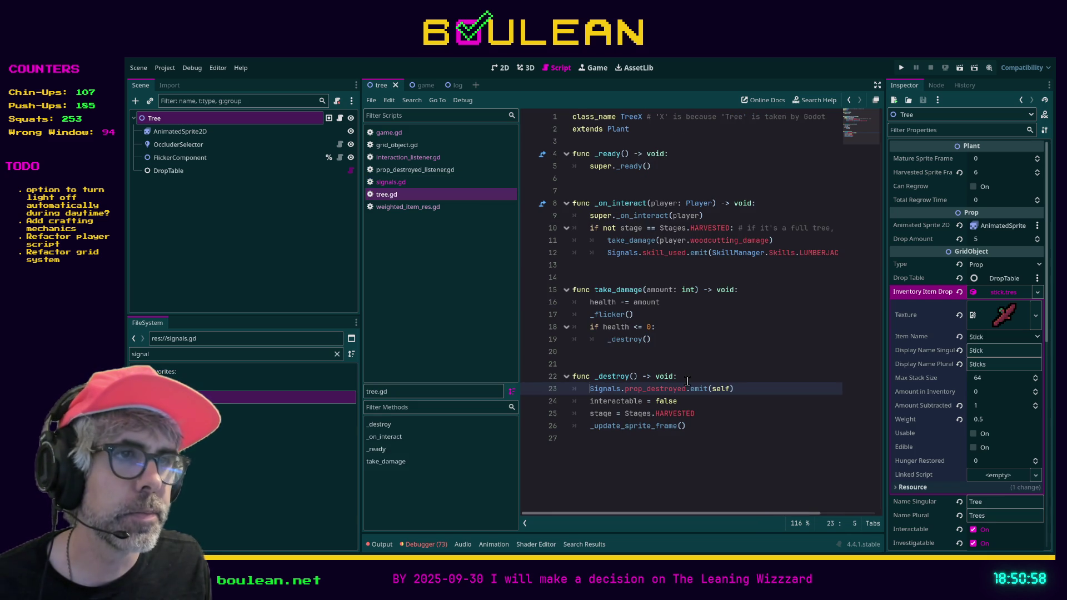
pyautogui.press('Up')
pyautogui.press('End')
pyautogui.press('Return')
pyautogui.write('S')
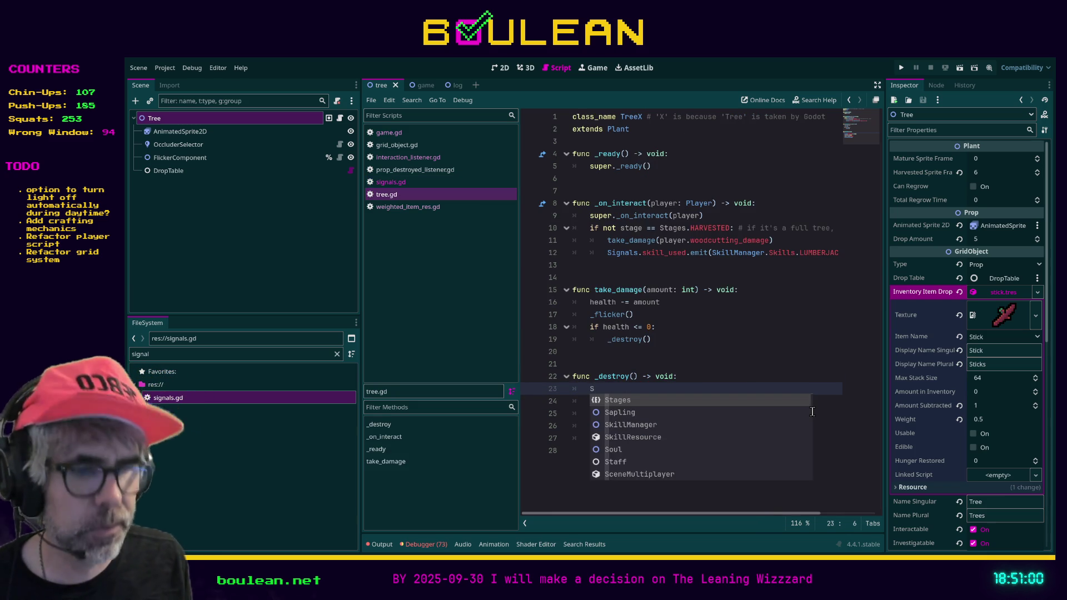
pyautogui.write('ignals.')
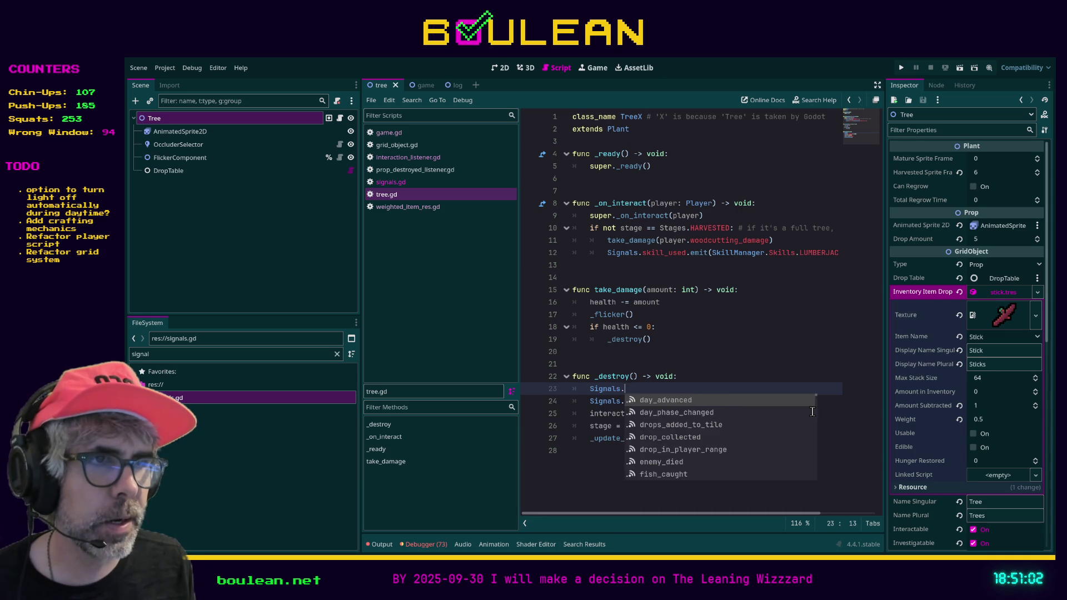
pyautogui.write('trig')
pyautogui.press('Return')
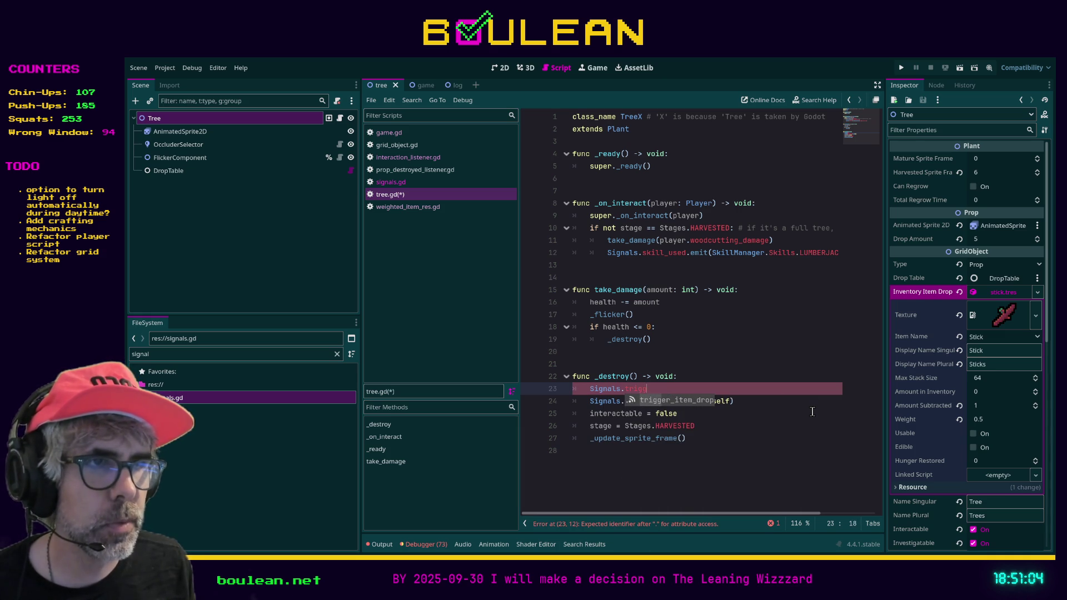
pyautogui.write('(self')
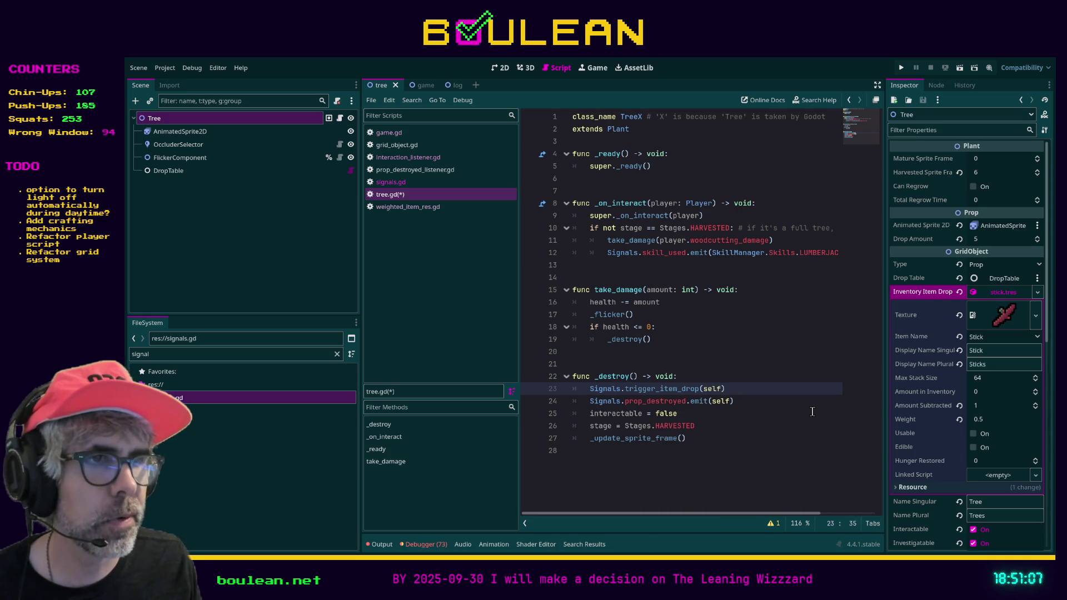
pyautogui.click(734, 398)
pyautogui.hotkey('ctrl', 's')
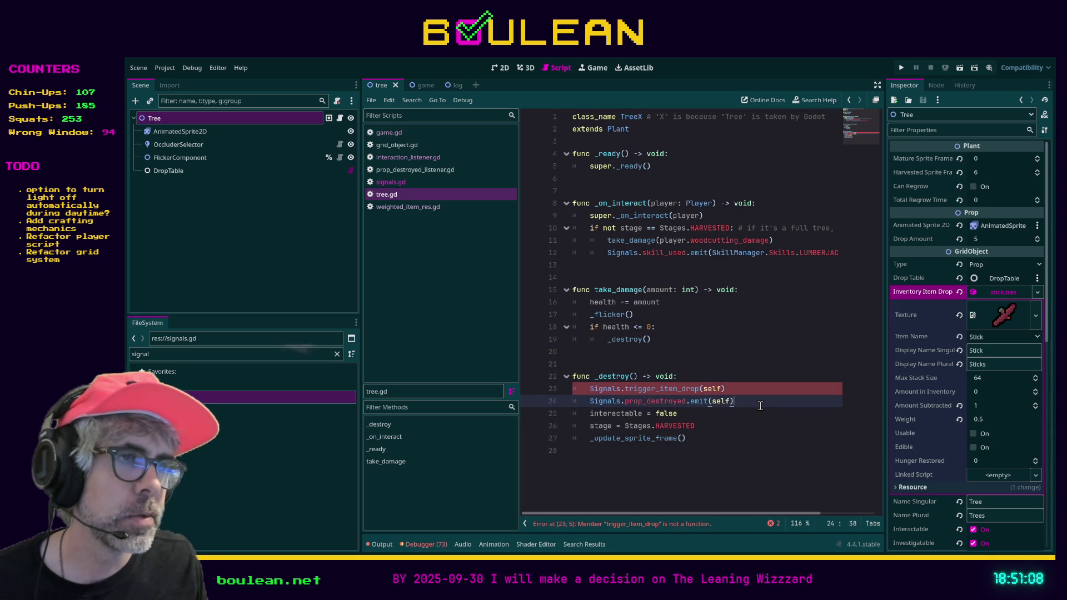
# Correct the call to Signals.trigger_item_drop.emit(self) and save tree.gd.
pyautogui.click(699, 389)
pyautogui.write(',emit')
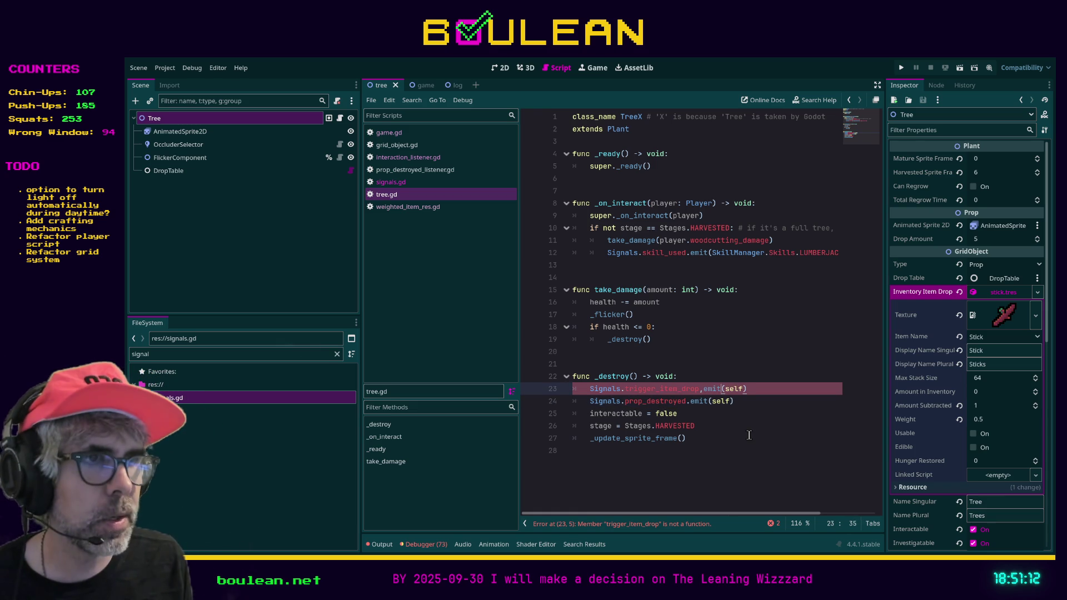
pyautogui.press('BackSpace')
pyautogui.press('BackSpace')
pyautogui.press('BackSpace')
pyautogui.write('.emit')
pyautogui.click(749, 435)
pyautogui.hotkey('ctrl', 's')
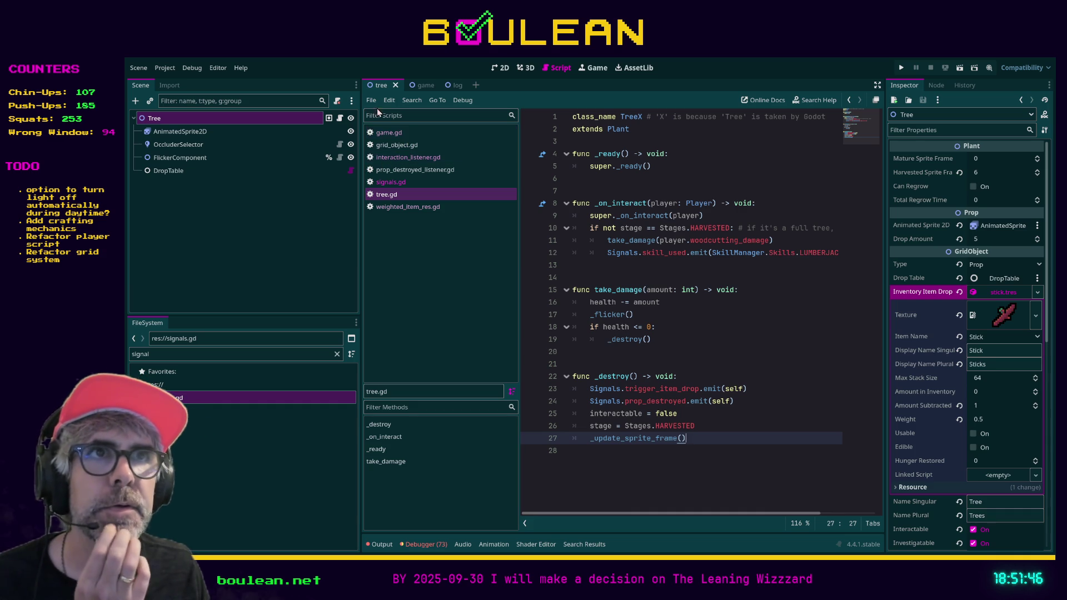
pyautogui.click(422, 87)
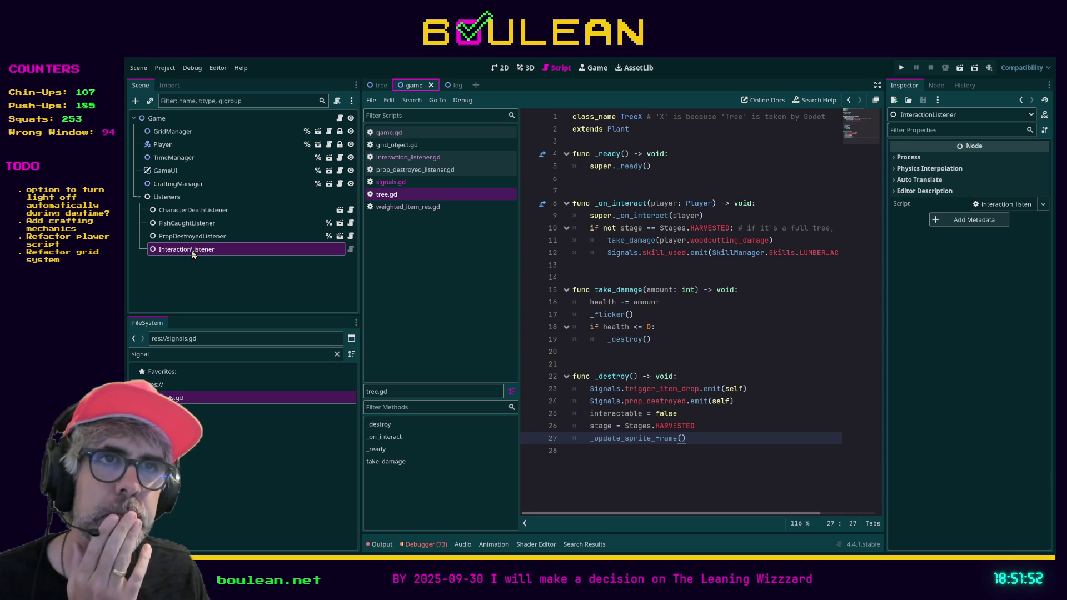
# Filter FileSystem by 'listener', open item_drop_listener.tscn and select its InteractionListener node.
pyautogui.click(337, 354)
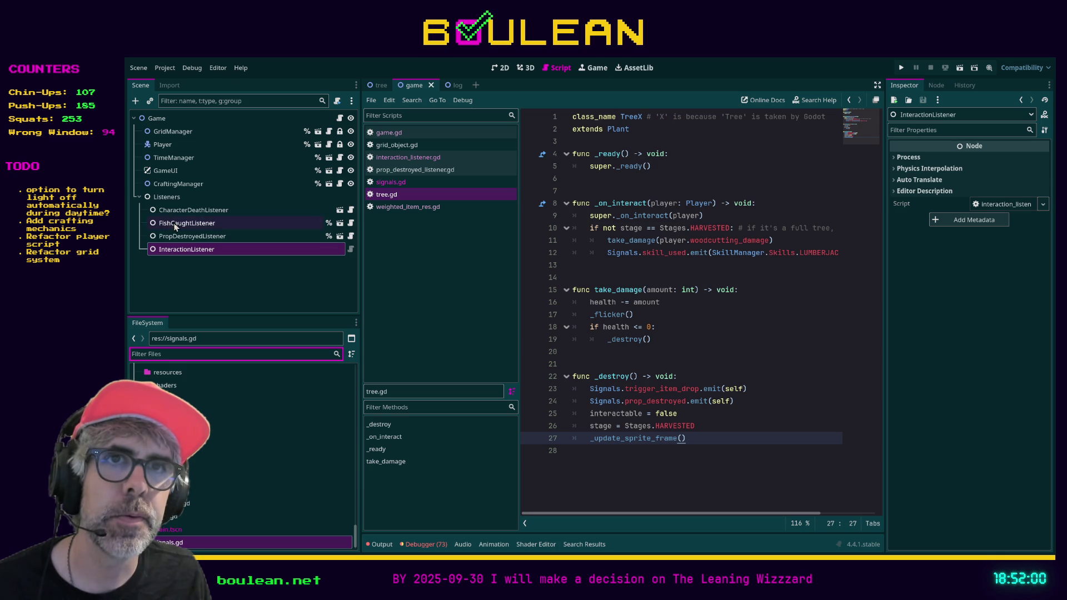
pyautogui.write('l')
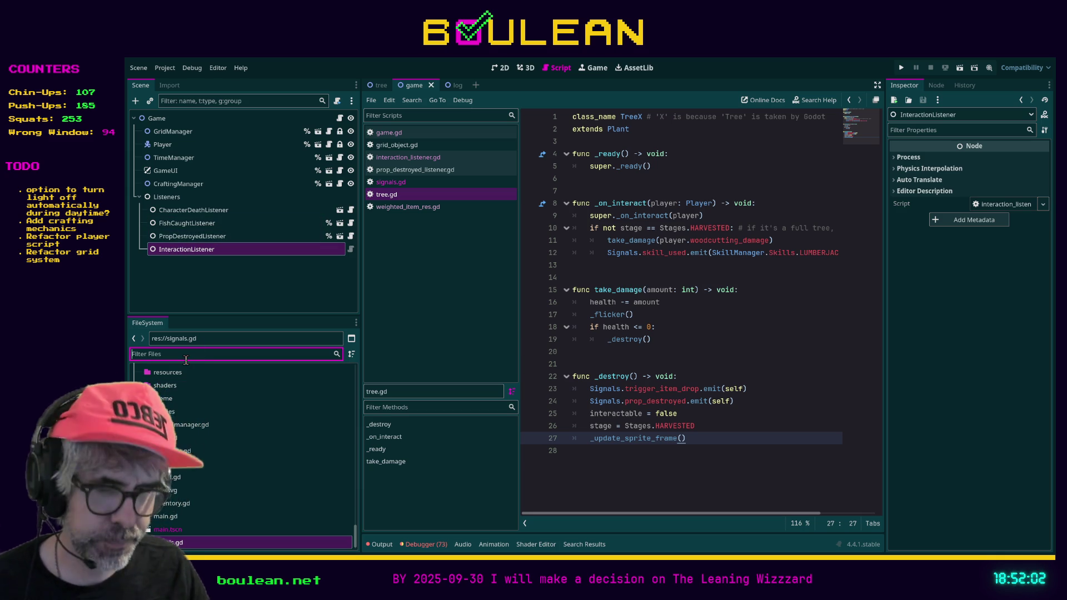
pyautogui.write('istene')
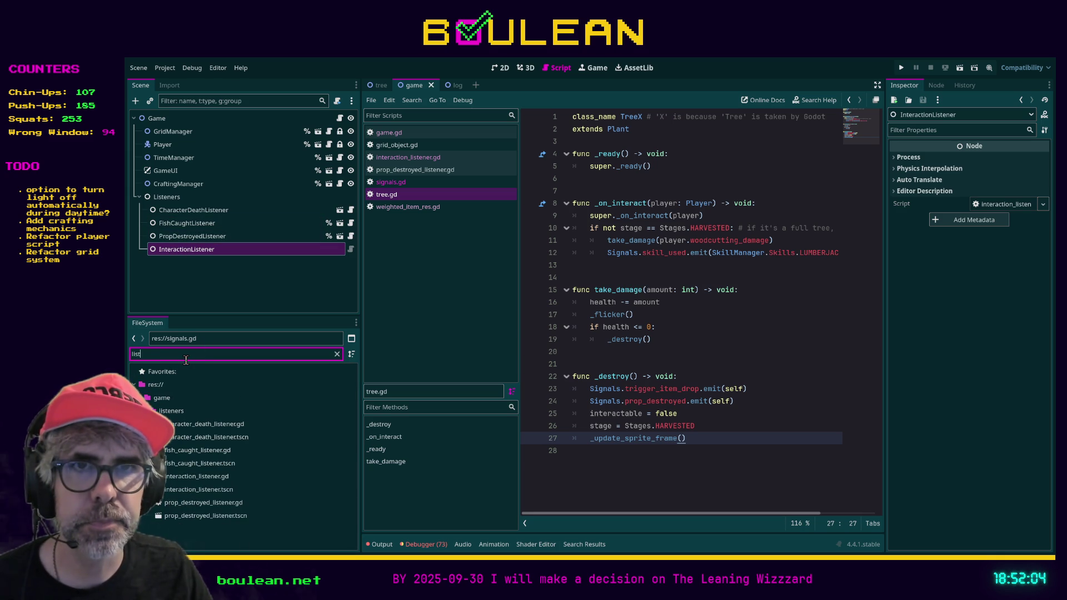
pyautogui.write('r')
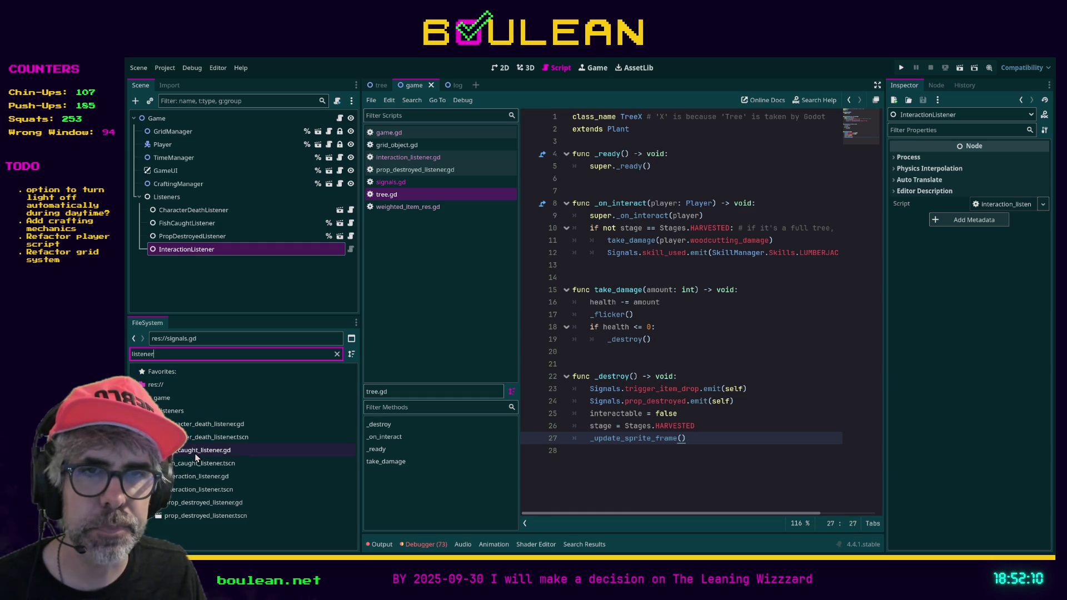
pyautogui.click(197, 491)
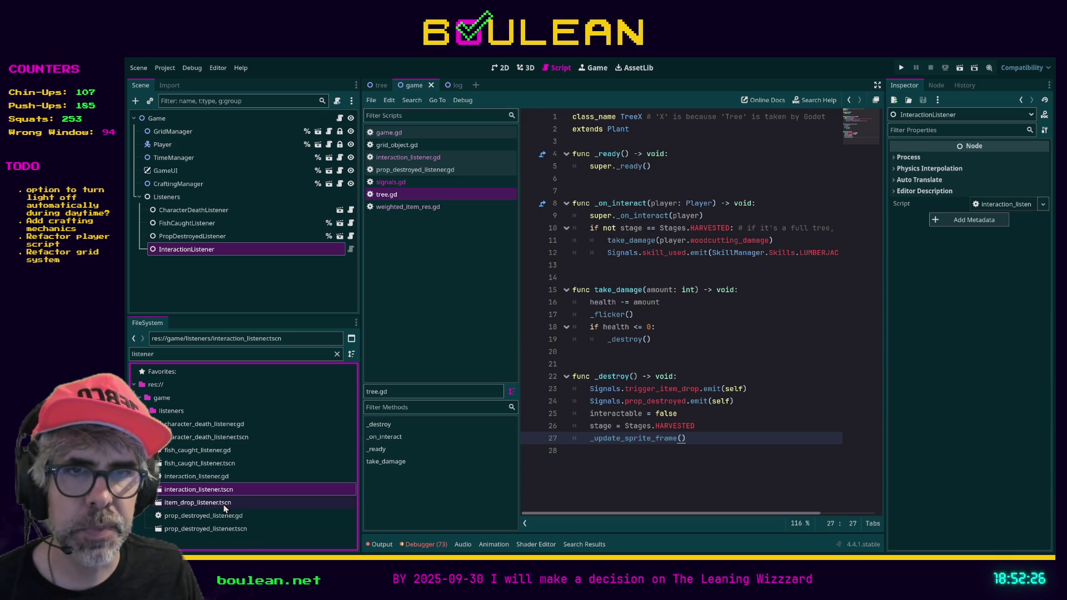
pyautogui.click(230, 502)
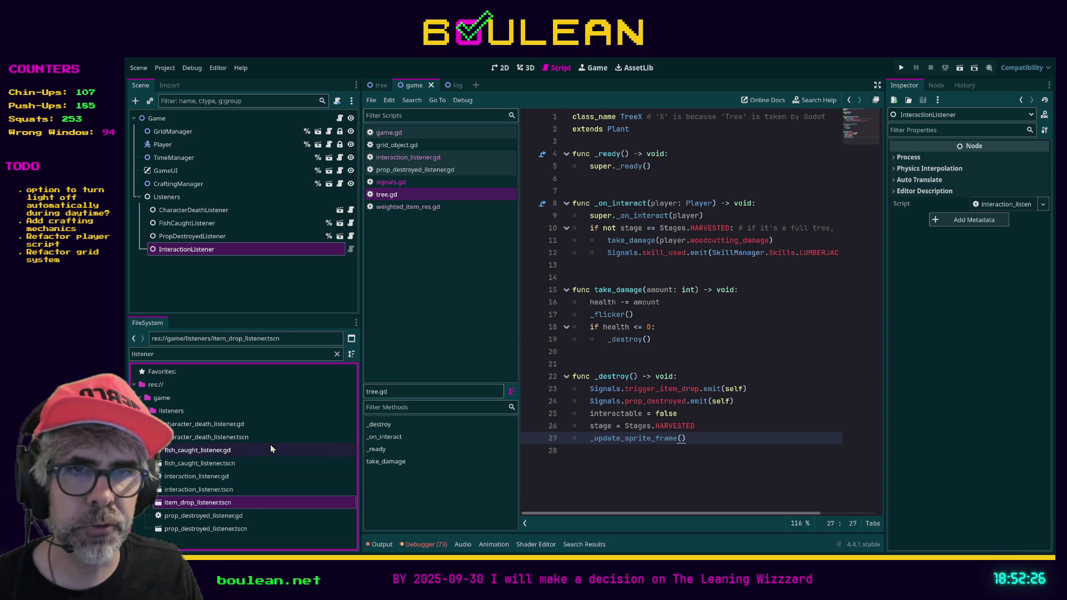
pyautogui.doubleClick(230, 502)
pyautogui.click(188, 119)
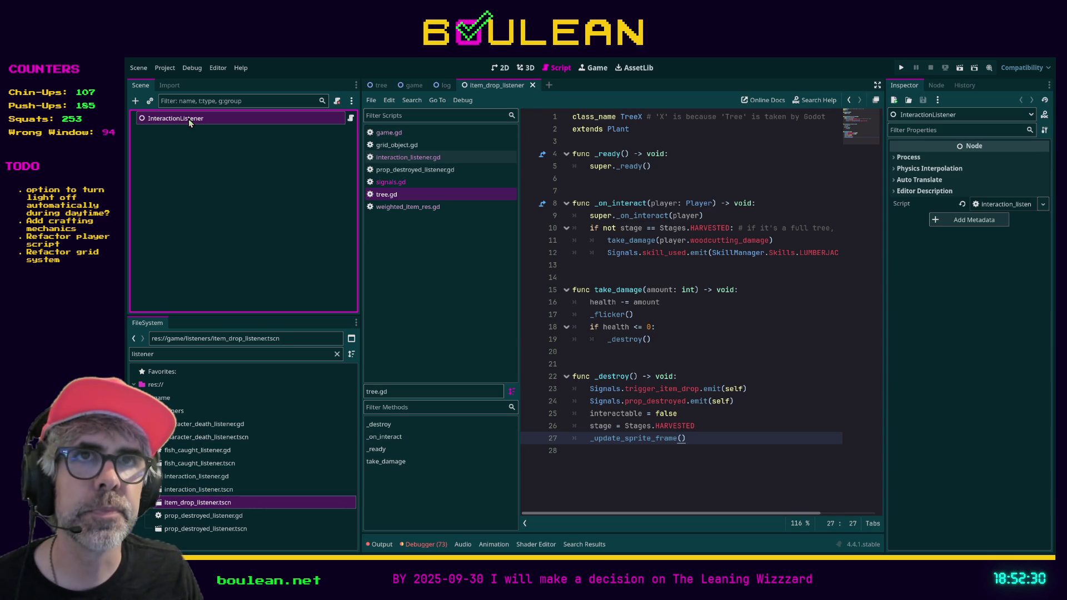
# Swap the node's script for a new item_drop_listener.gd and select interaction_listener.gd's lines 9–22.
pyautogui.click(241, 236)
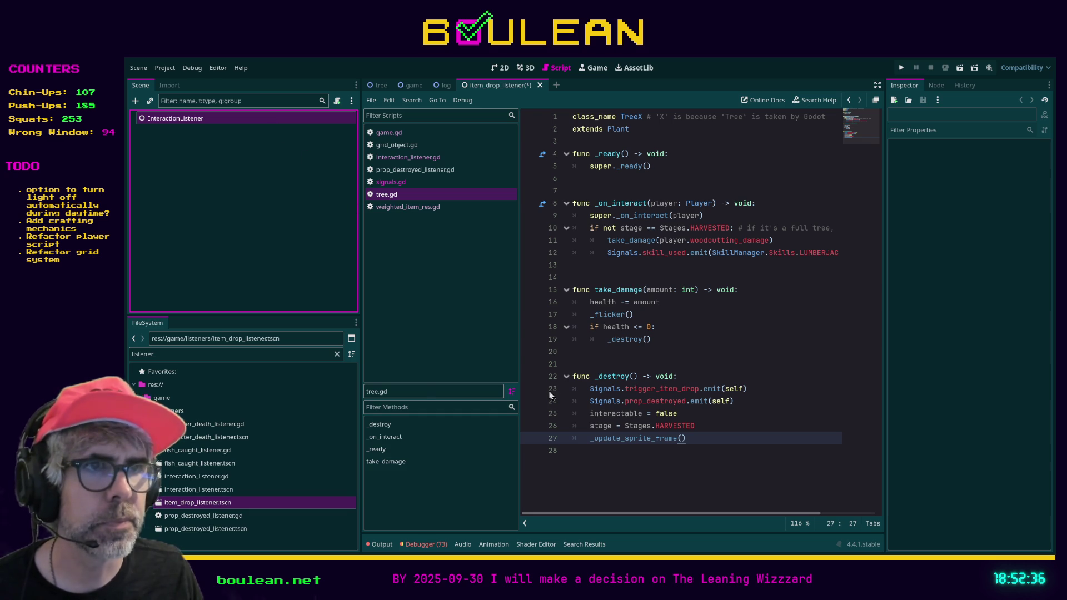
pyautogui.press('Return')
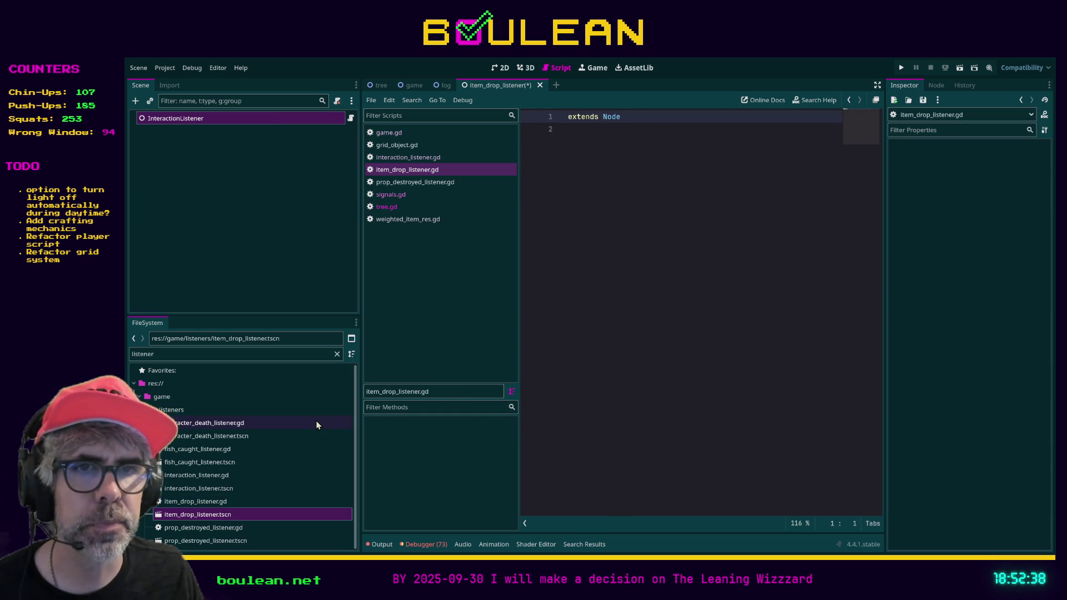
pyautogui.click(437, 160)
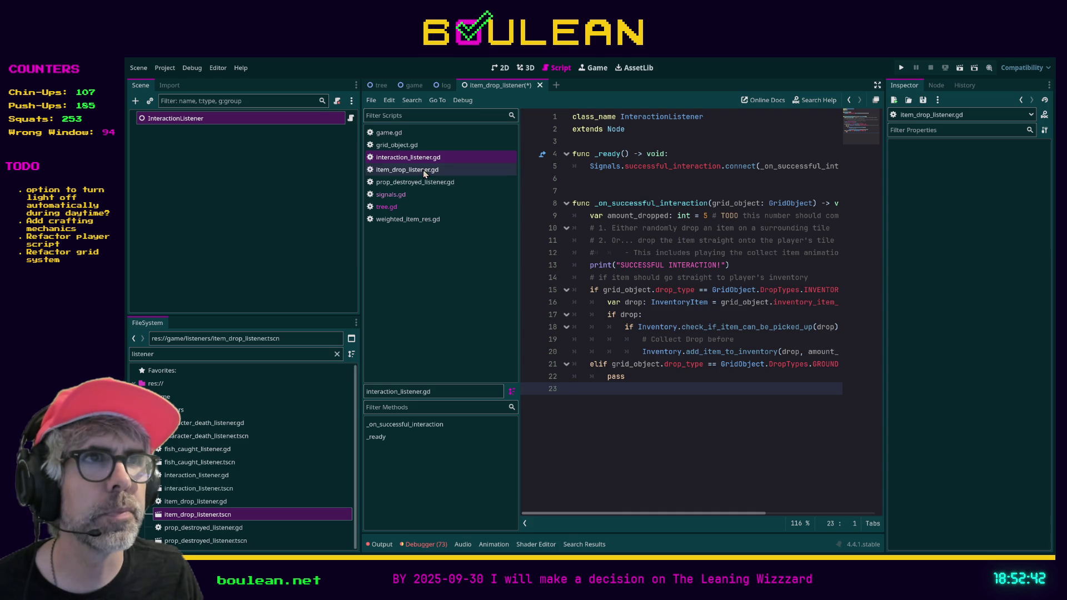
pyautogui.moveTo(632, 395)
pyautogui.mouseDown()
pyautogui.moveTo(550, 227)
pyautogui.moveTo(570, 153)
pyautogui.mouseUp()
pyautogui.hotkey('ctrl', 'c')
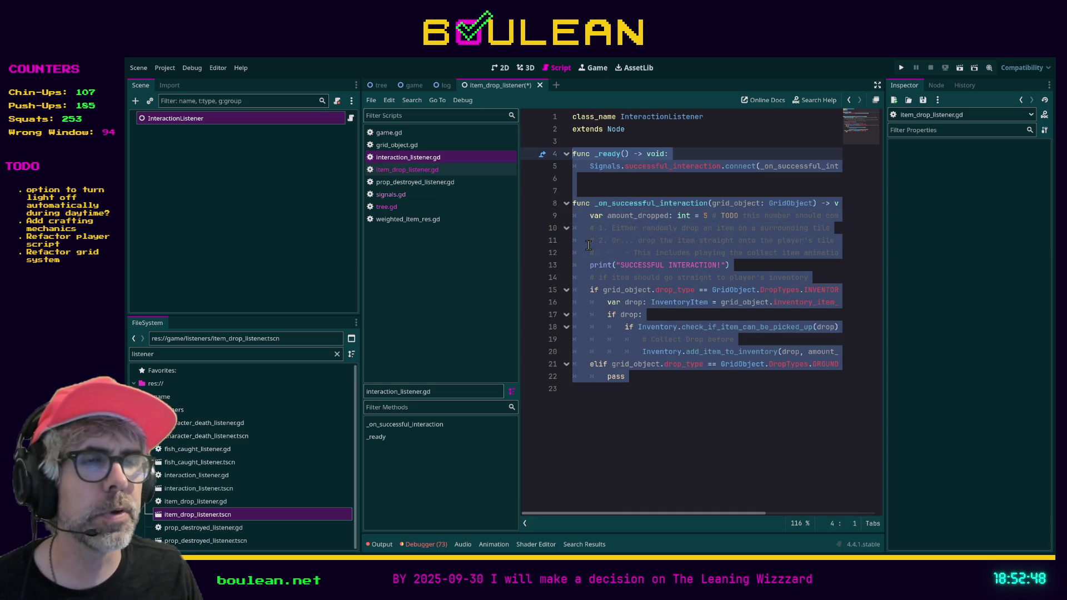
# Cut the handler code from interaction_listener.gd and add class_name ItemDropListener to item_drop_listener.gd, saving both.
pyautogui.press('BackSpace')
pyautogui.press('BackSpace')
pyautogui.hotkey('ctrl', 's')
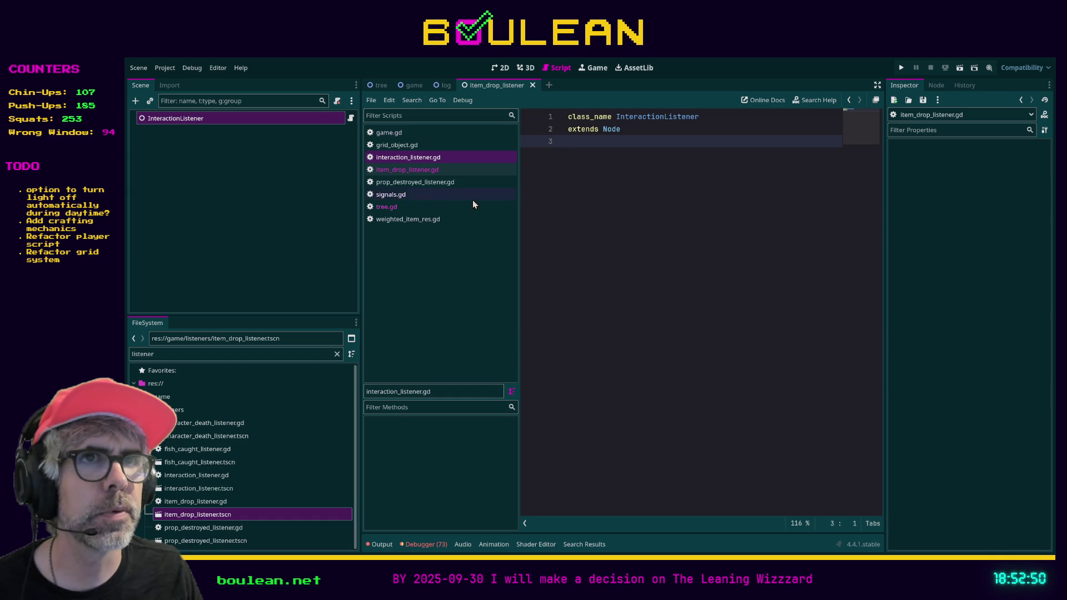
pyautogui.click(421, 169)
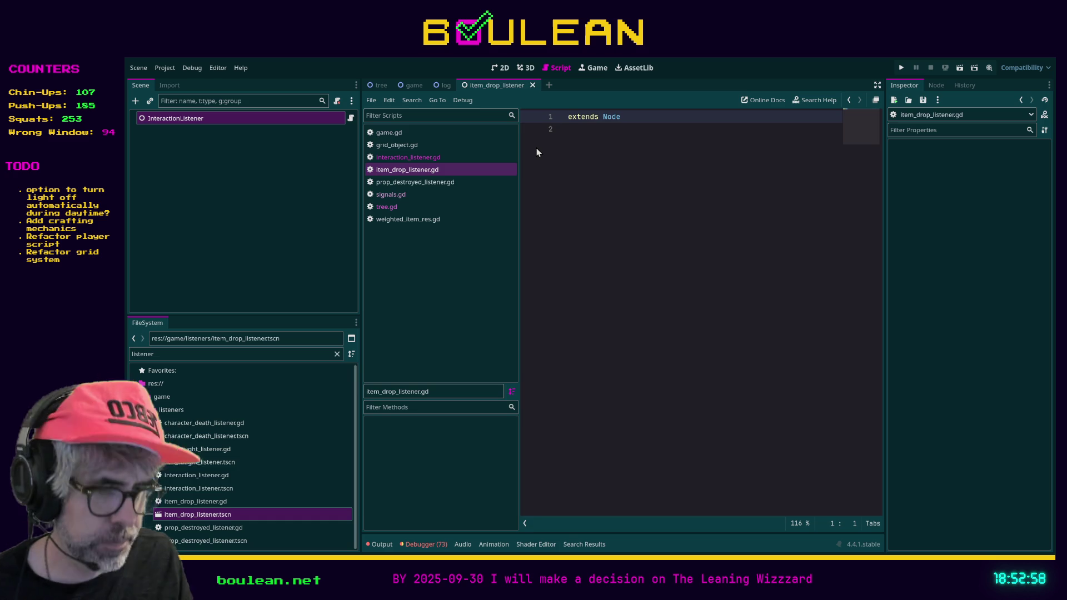
pyautogui.press('Return')
pyautogui.press('Up')
pyautogui.write('class_name ItemDropListener')
pyautogui.click(652, 178)
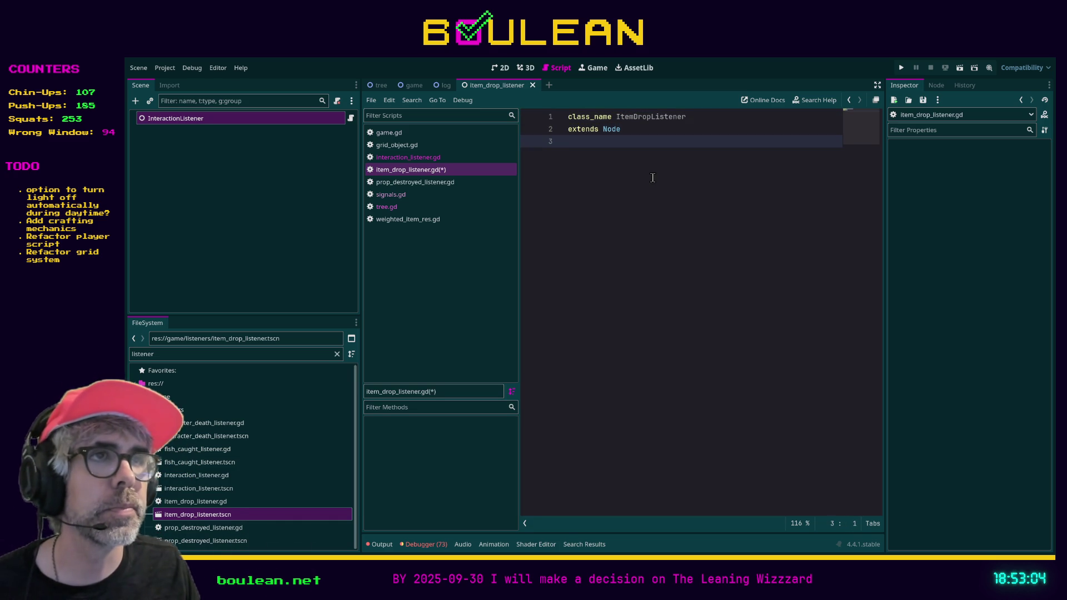
pyautogui.hotkey('ctrl', 's')
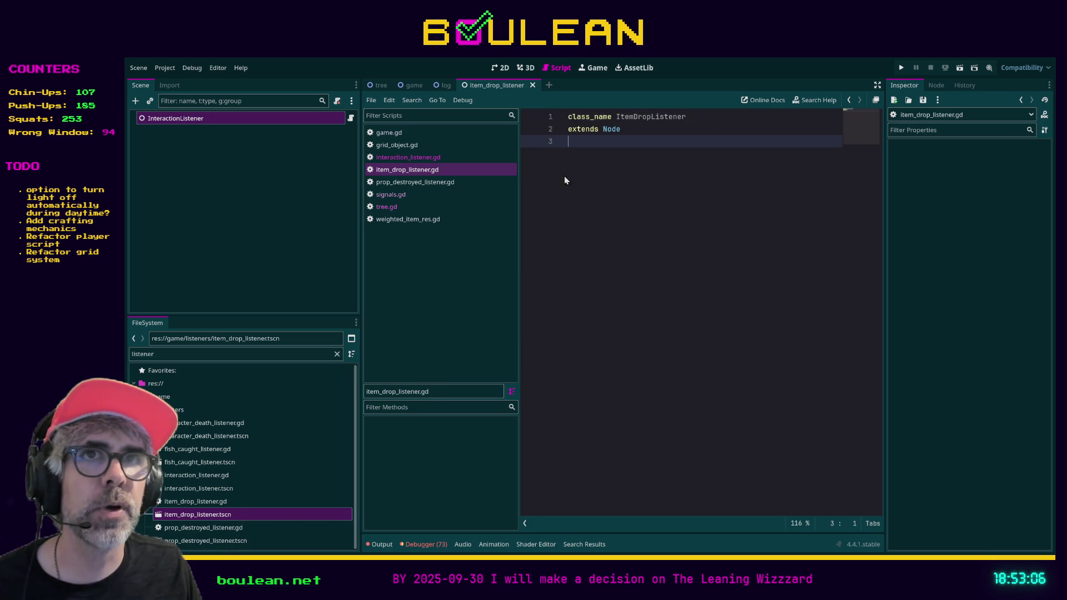
# Rename the scene's root node to ItemDropListener and save.
pyautogui.click(257, 121)
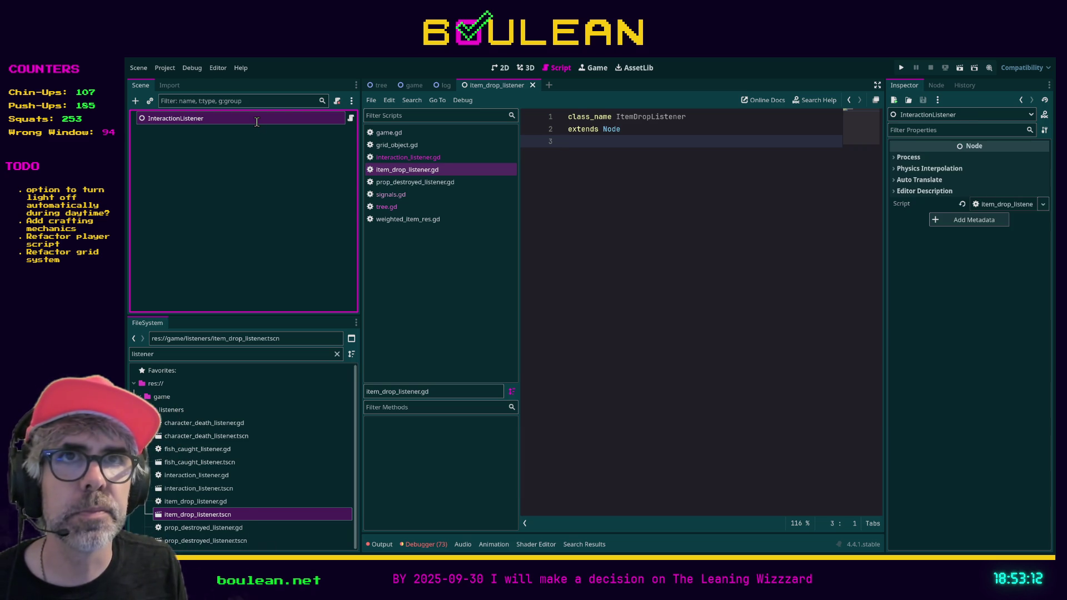
pyautogui.write('ItemDropListener')
pyautogui.press('Return')
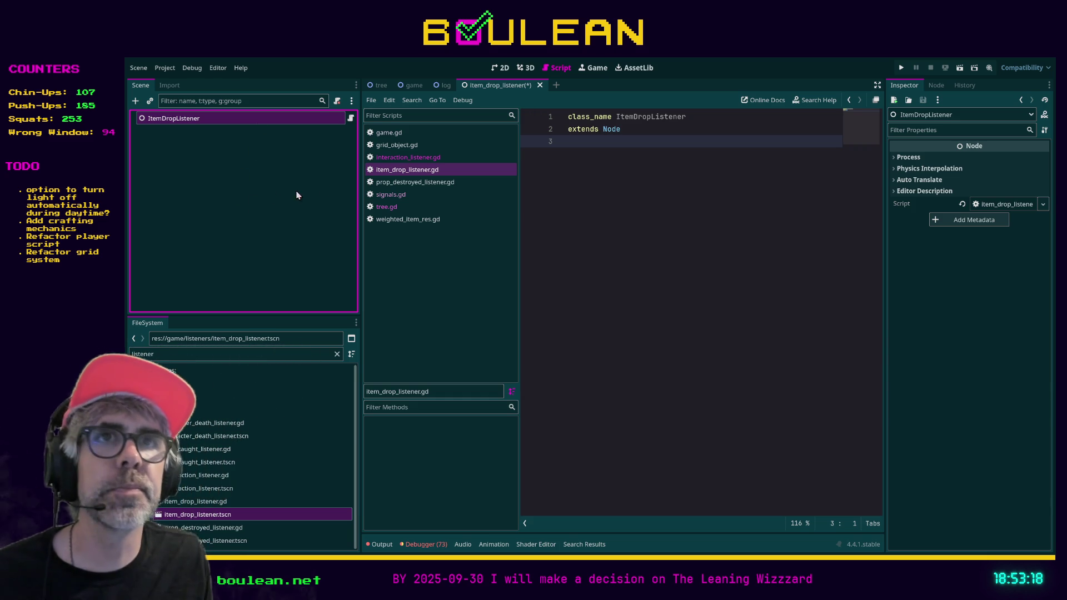
pyautogui.click(634, 172)
pyautogui.hotkey('ctrl', 's')
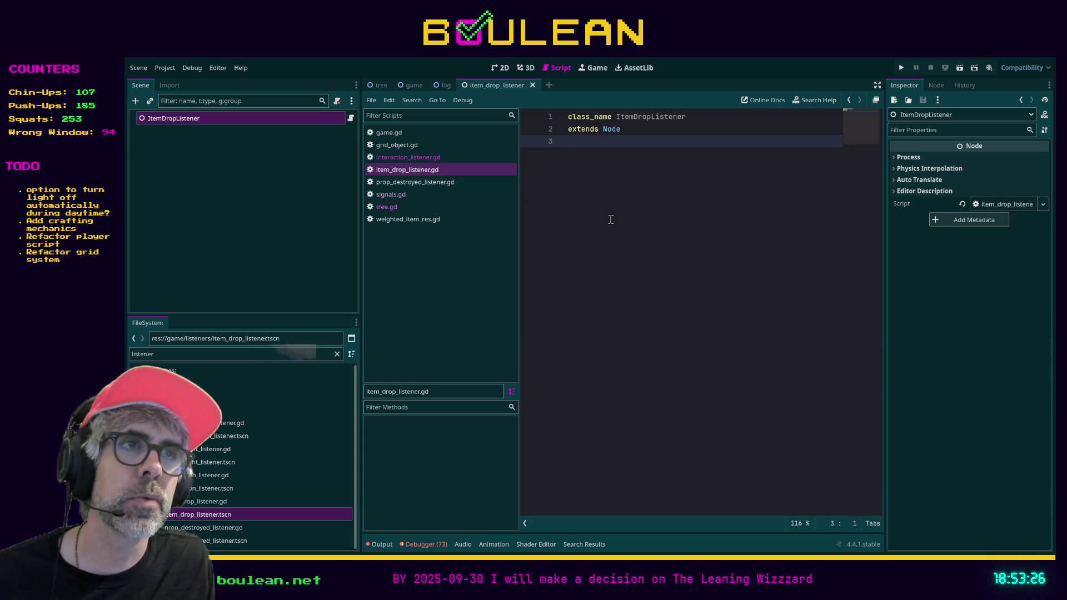
# Paste the handler code into item_drop_listener.gd and rewrite line 6 as Signals.trigger_item_drop(_on_trigger_item_drop).
pyautogui.press('Return')
pyautogui.hotkey('ctrl', 'v')
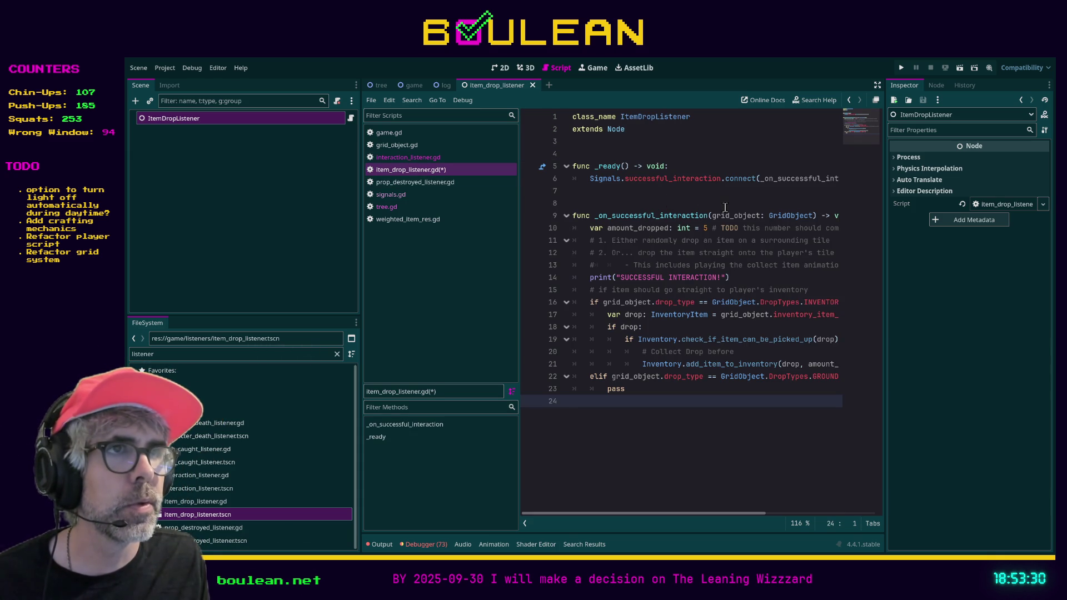
pyautogui.click(590, 178)
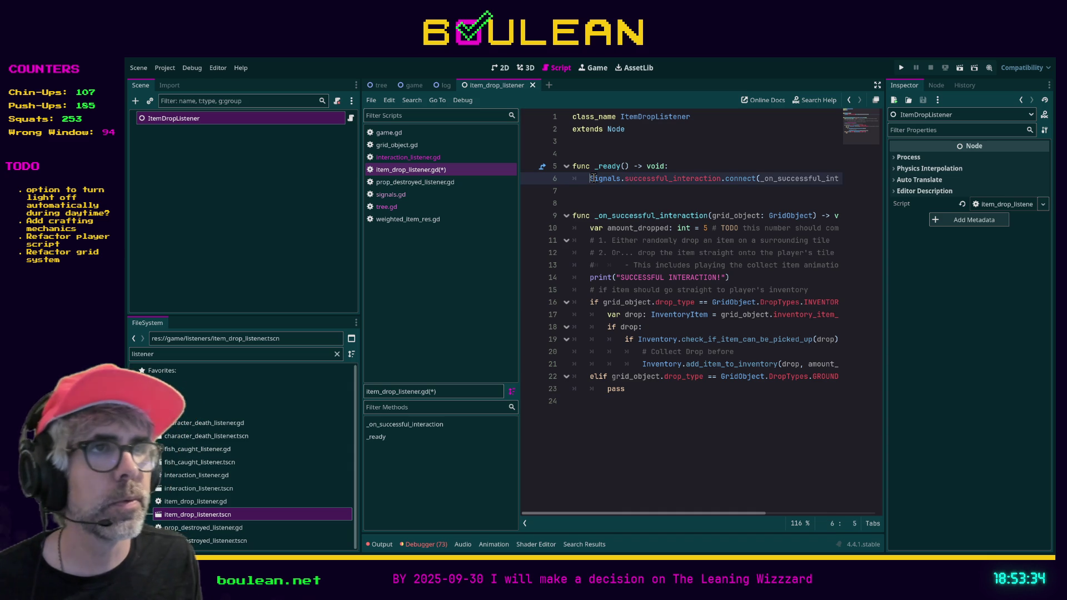
pyautogui.hotkey('shift', 'End')
pyautogui.write('Sig')
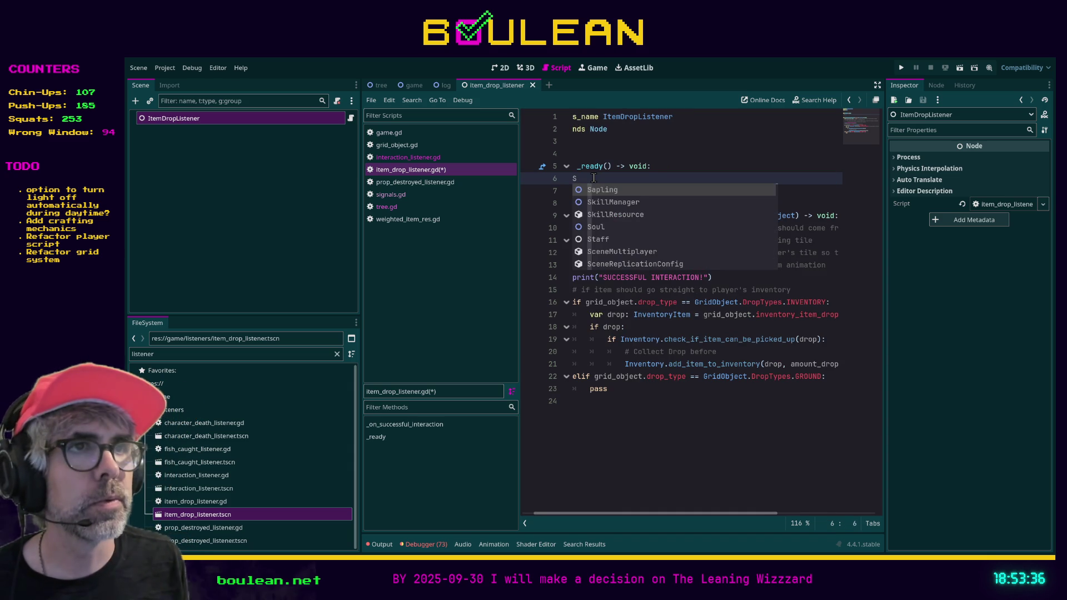
pyautogui.press('Down')
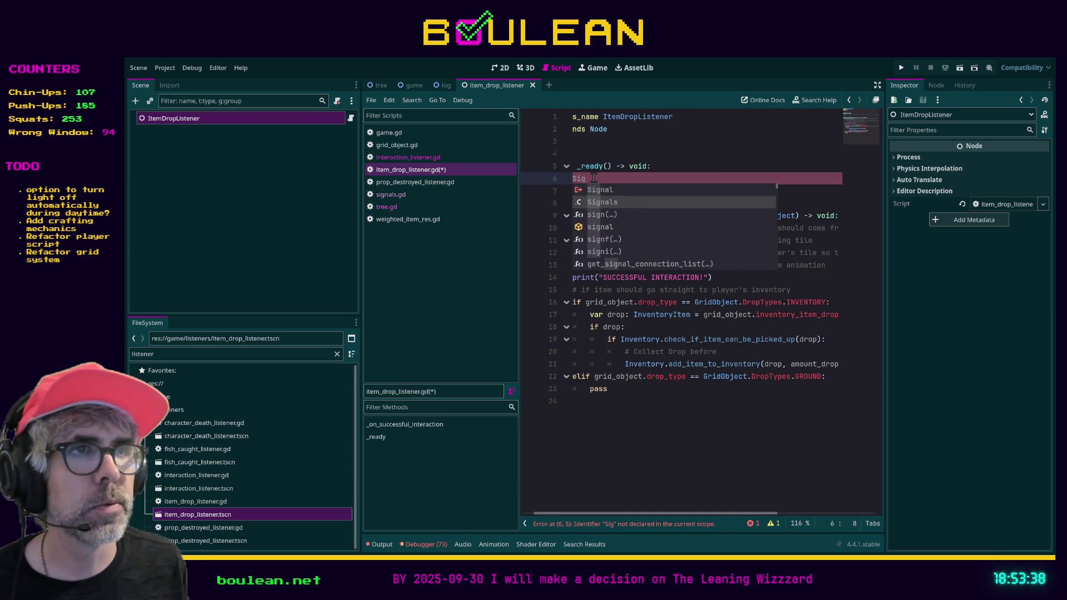
pyautogui.press('Return')
pyautogui.write('.trigger_i')
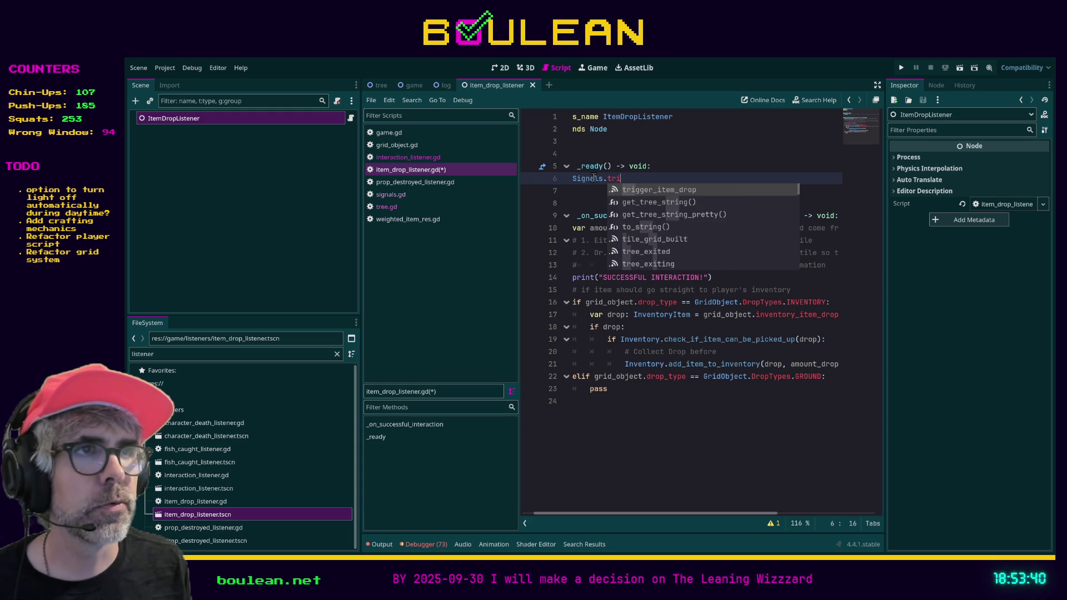
pyautogui.press('Return')
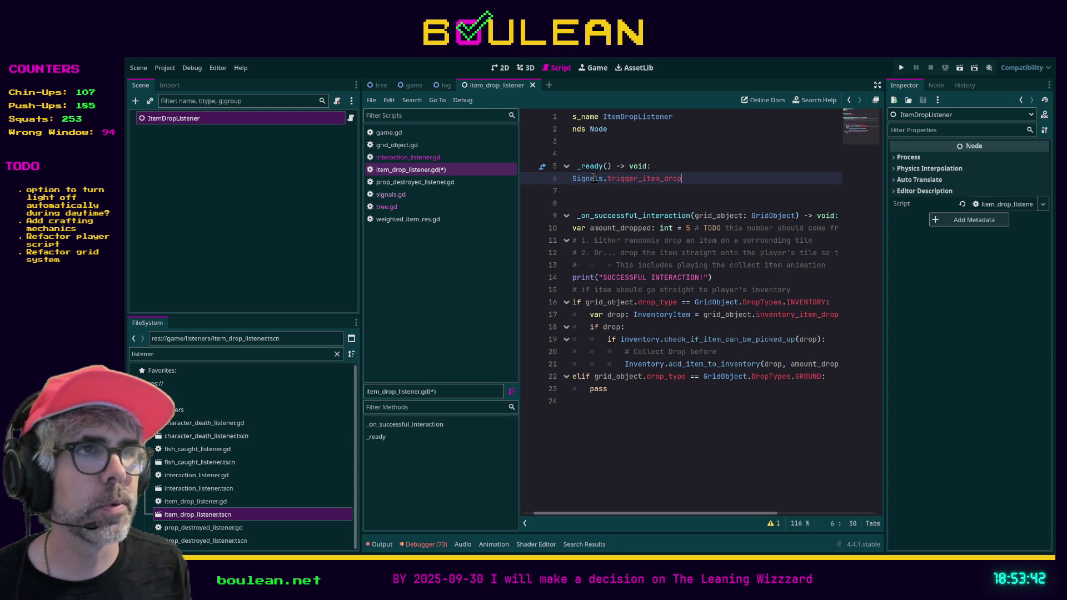
pyautogui.write('(_on_trigger_item_d')
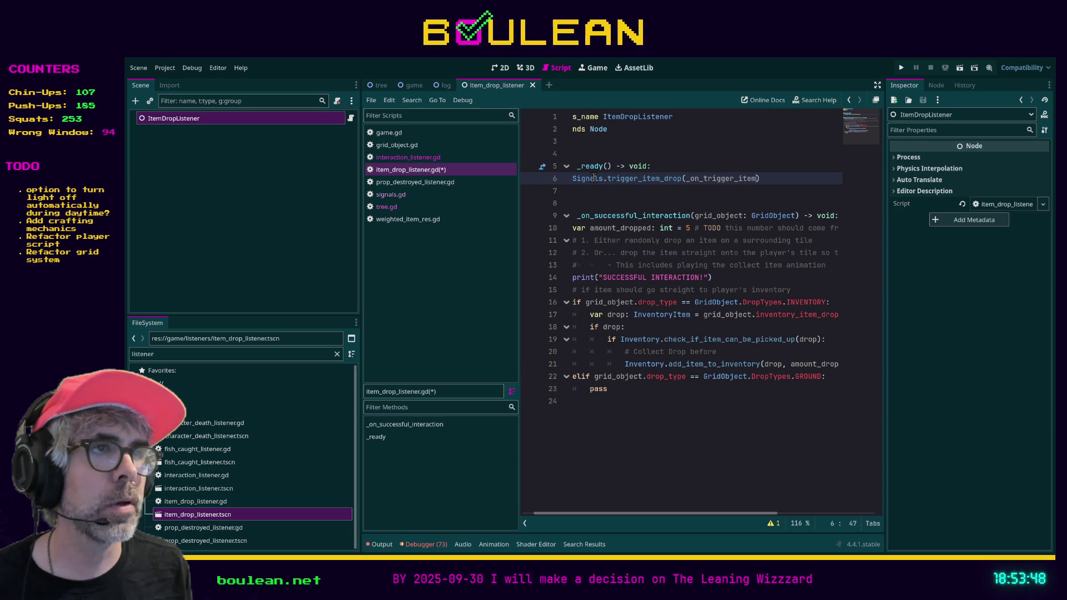
pyautogui.write('rop')
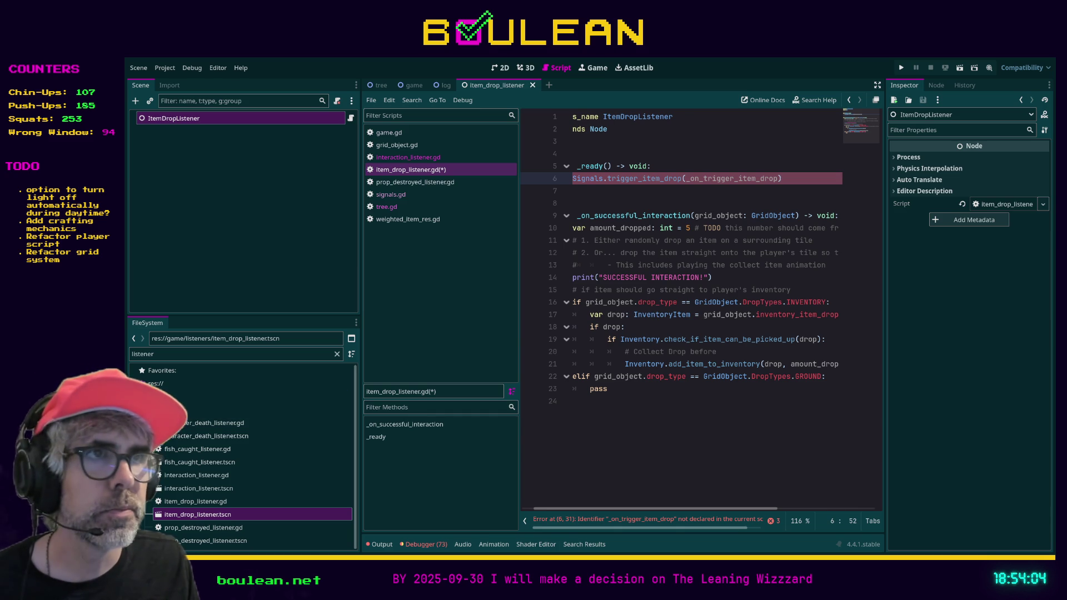
pyautogui.click(637, 194)
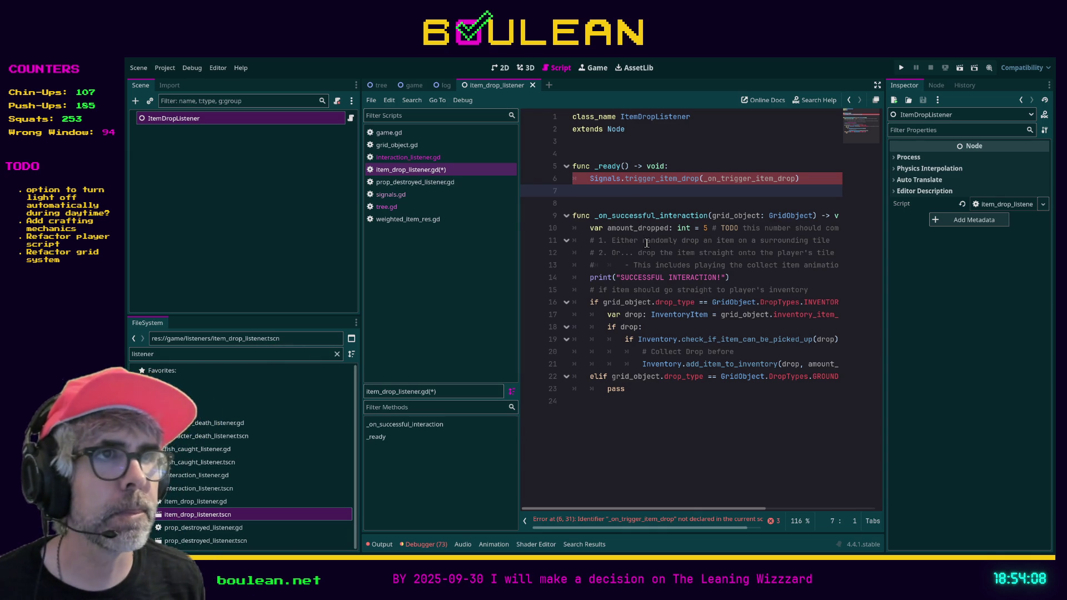
# Declare func _on_trigger_item_drop(source_object: GridObject) -> void: below _ready.
pyautogui.press('Return')
pyautogui.press('Return')
pyautogui.write('_on_t')
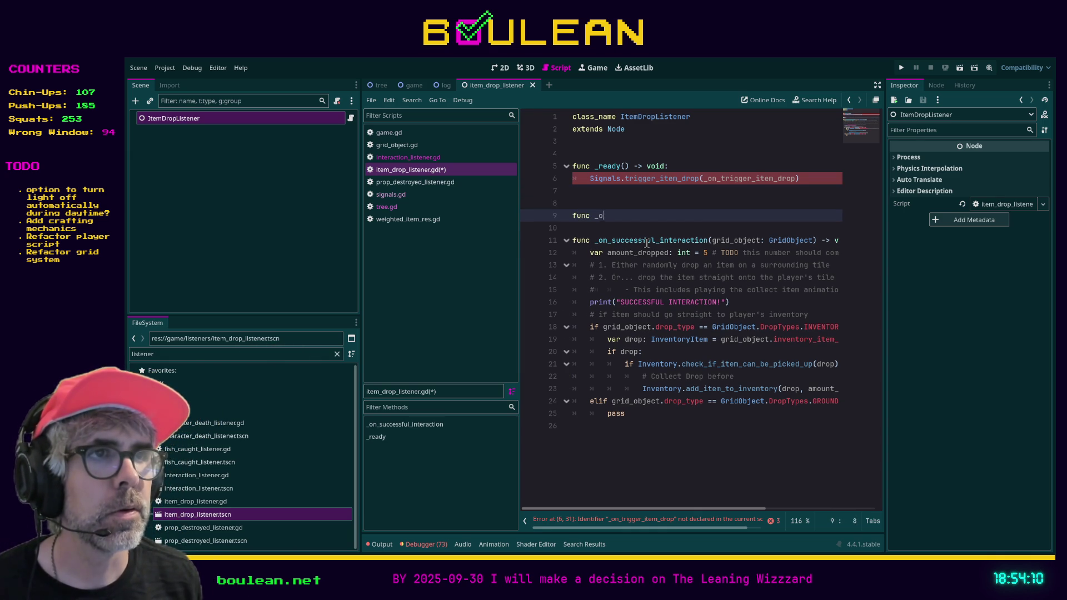
pyautogui.write('rigger_item_')
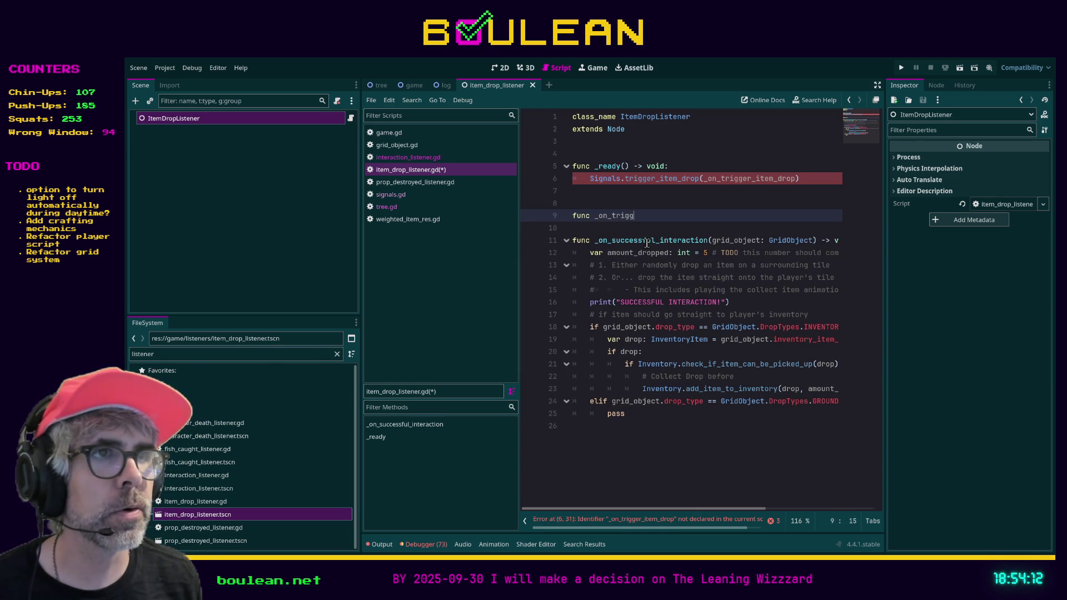
pyautogui.write('drop')
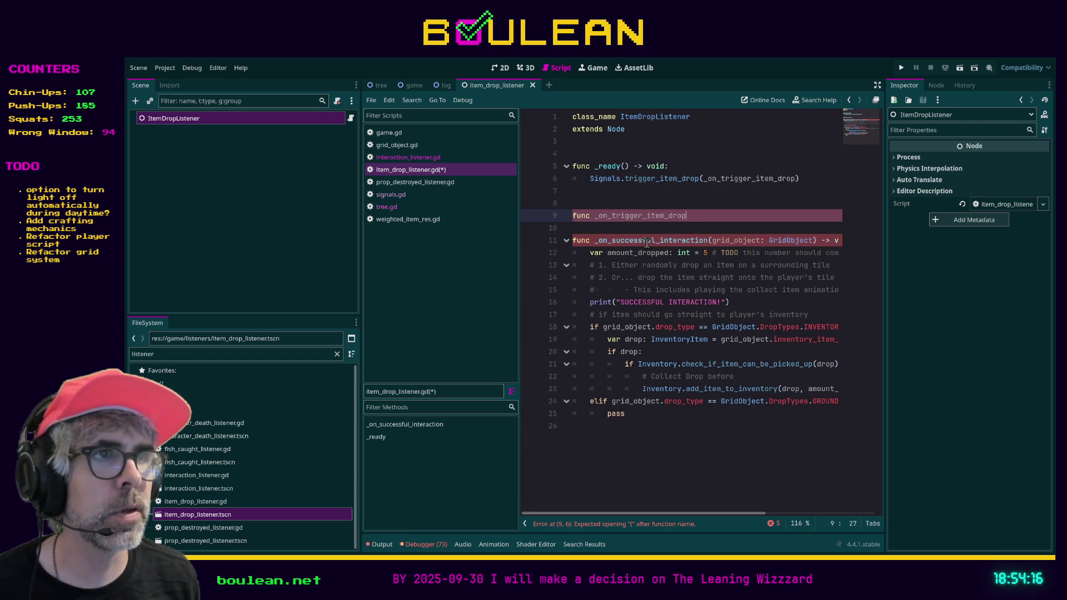
pyautogui.write('(source_o')
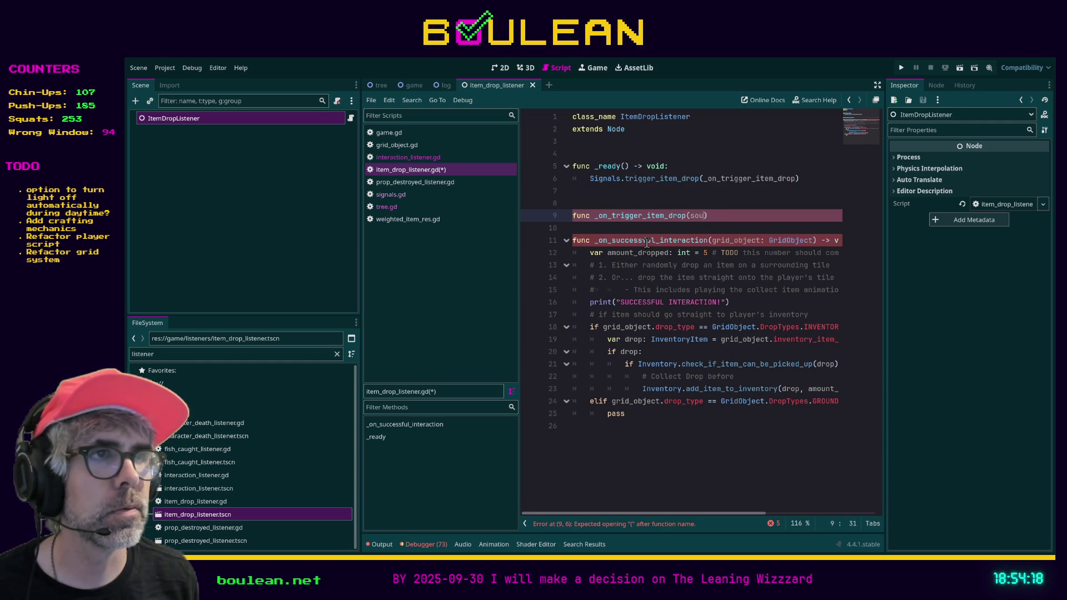
pyautogui.write('bject: G')
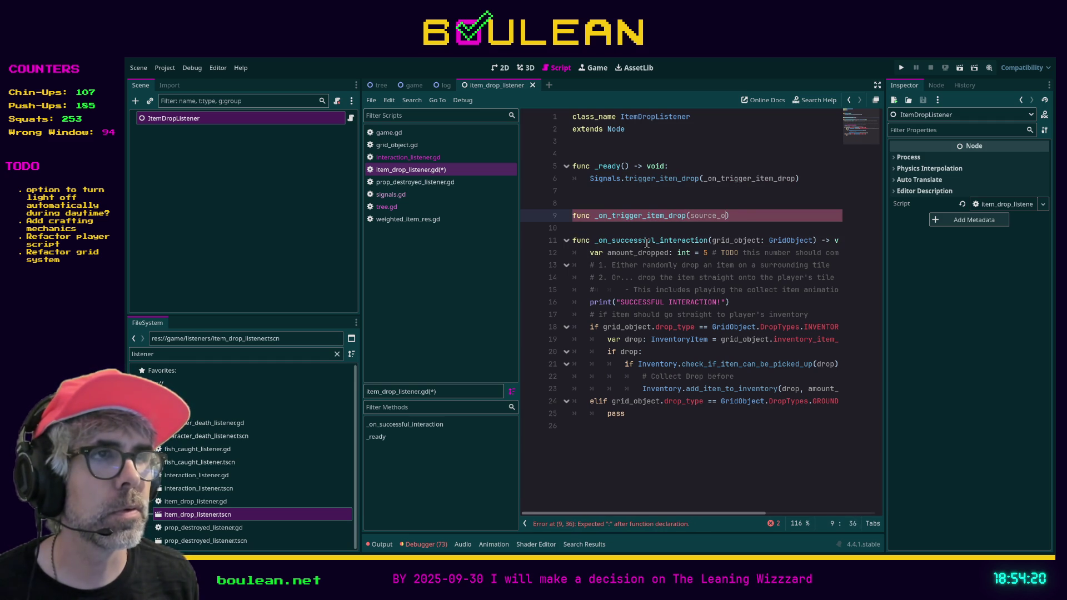
pyautogui.write('ridOb')
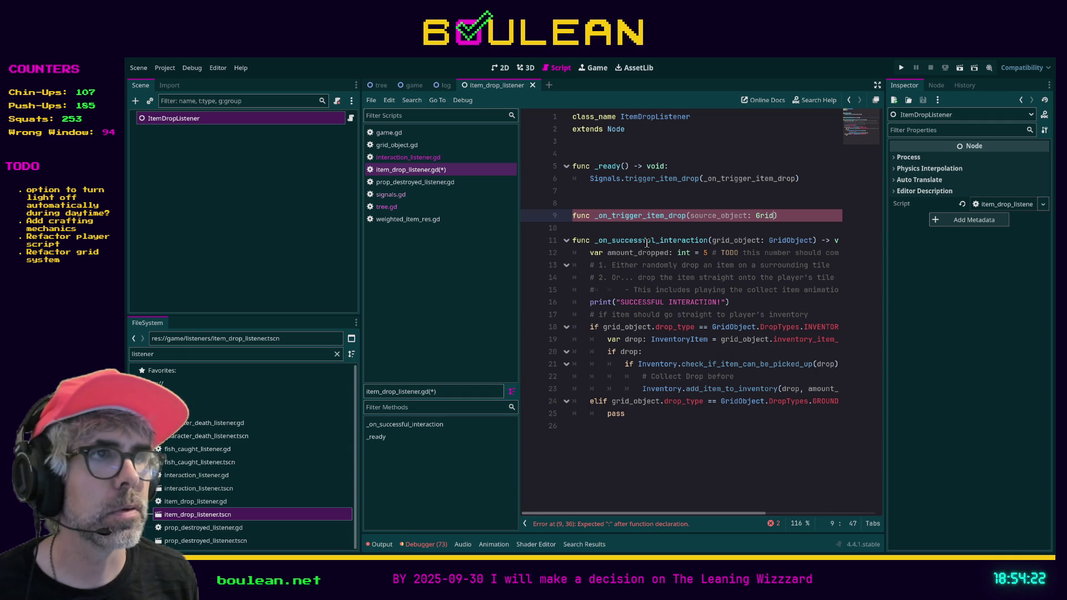
pyautogui.write('ject) -')
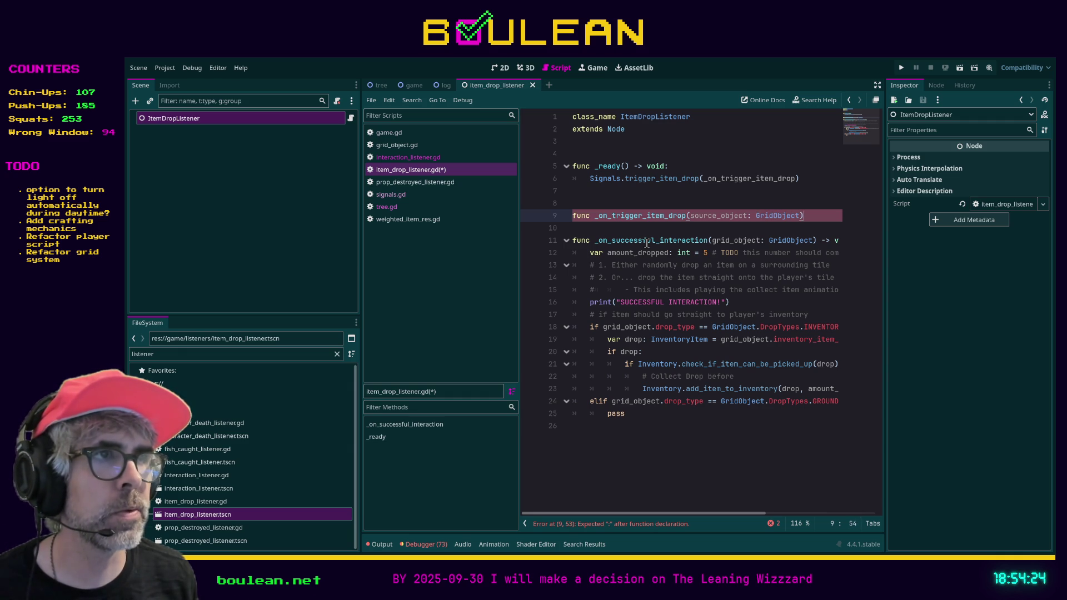
pyautogui.write('> void:')
pyautogui.press('Return')
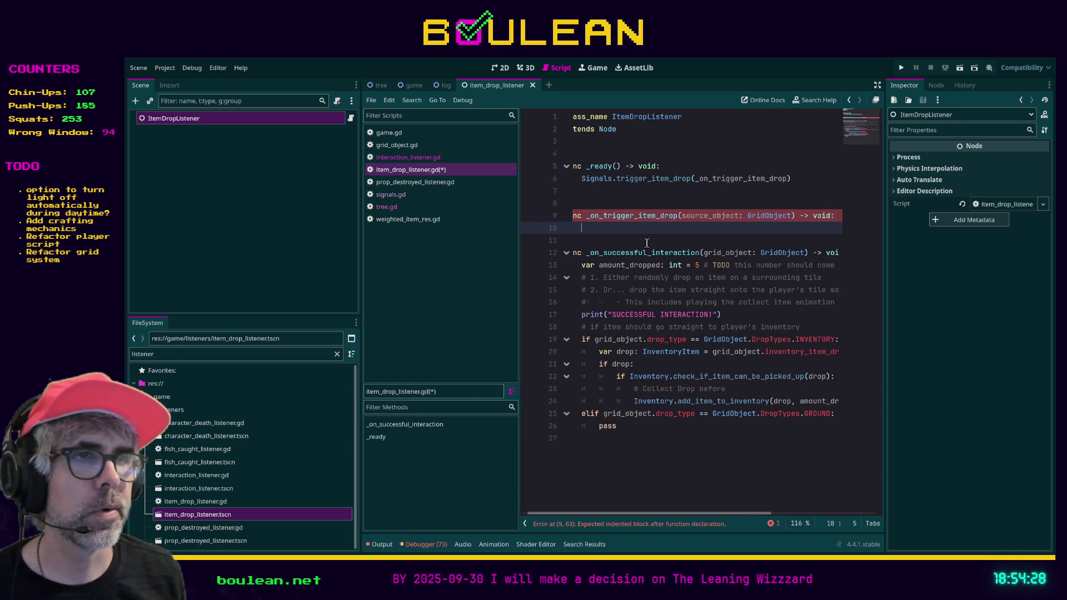
# Move the amount_dropped line from _on_successful_interaction into the new function, indented.
pyautogui.click(647, 243)
pyautogui.press('Down')
pyautogui.press('Down')
pyautogui.hotkey('shift', 'End')
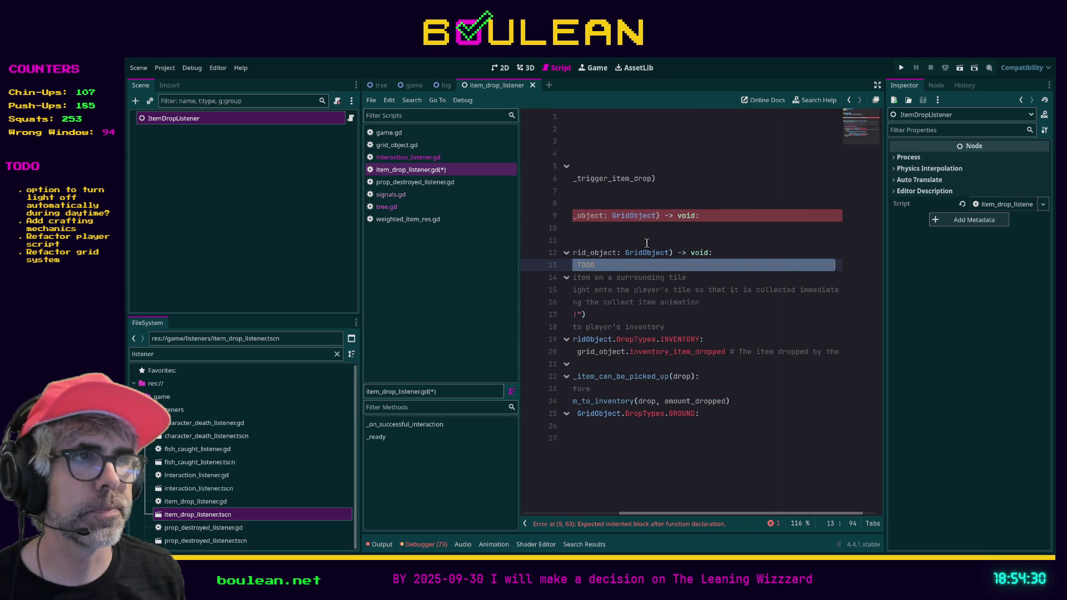
pyautogui.hotkey('ctrl', 'x')
pyautogui.press('Up')
pyautogui.press('Up')
pyautogui.press('Up')
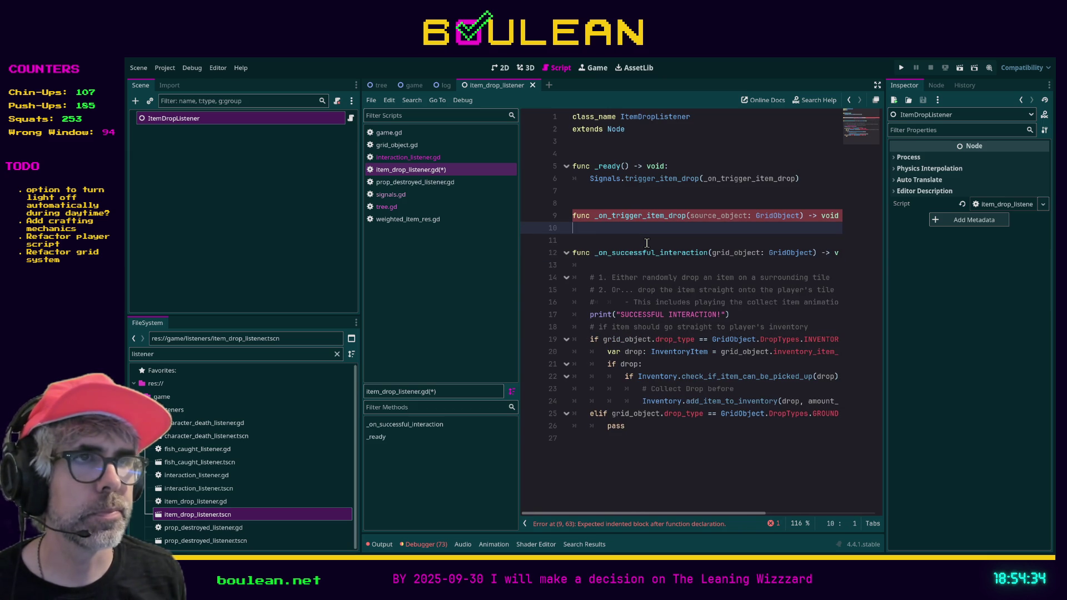
pyautogui.hotkey('ctrl', 'v')
pyautogui.moveTo(656, 516); pyautogui.dragTo(551, 508)
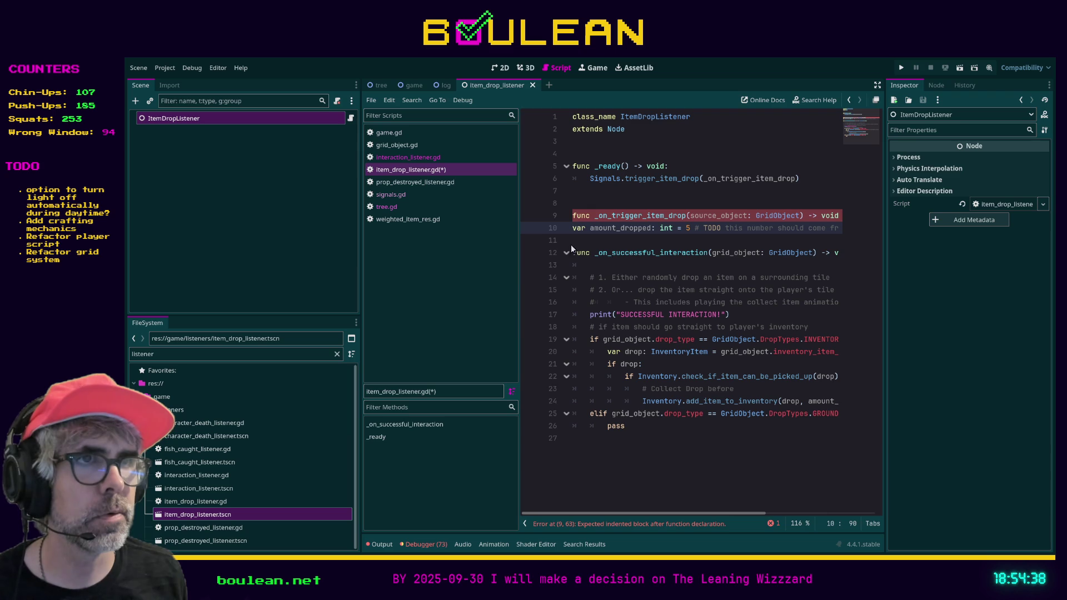
pyautogui.press('Tab')
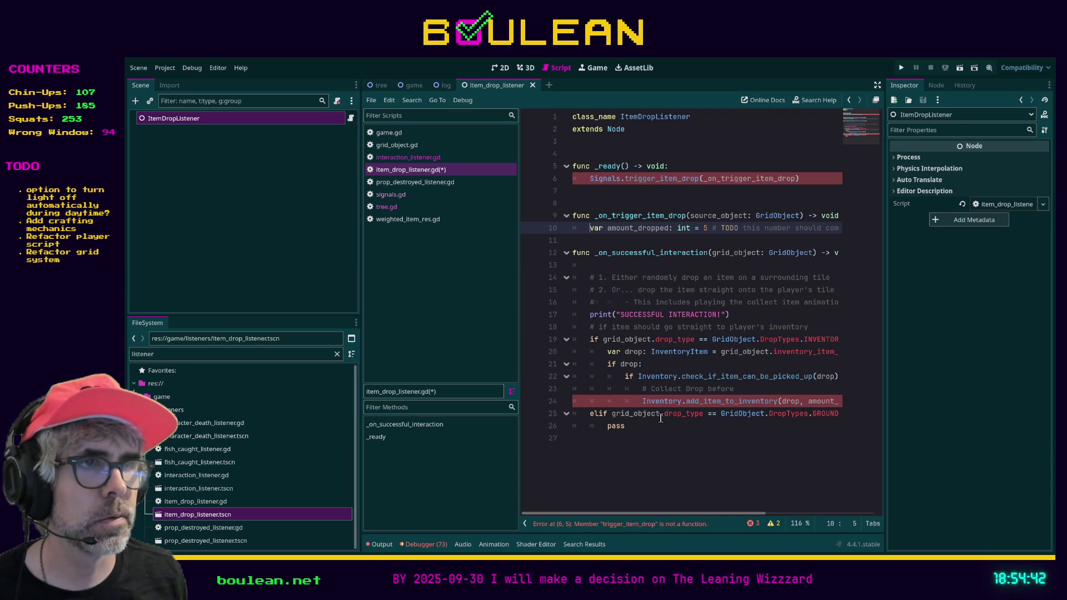
pyautogui.moveTo(645, 426)
pyautogui.mouseDown()
pyautogui.moveTo(617, 424)
pyautogui.moveTo(546, 345)
pyautogui.mouseUp()
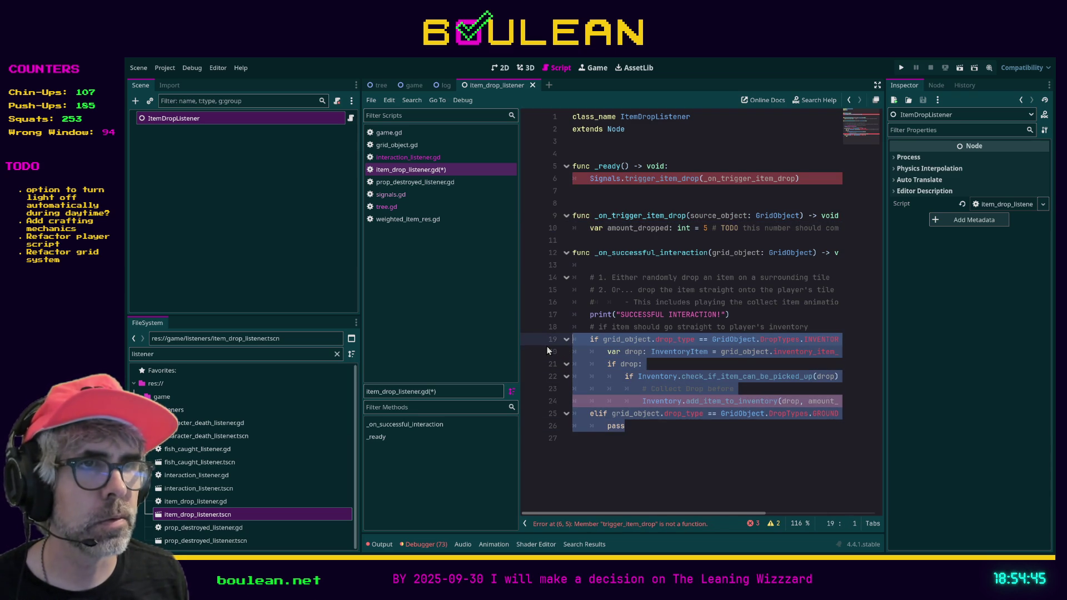
# Paste the if/elif drop block into _on_trigger_item_drop, replacing grid_object with source_object.
pyautogui.click(577, 242)
pyautogui.press('Return')
pyautogui.press('Return')
pyautogui.press('Up')
pyautogui.press('Up')
pyautogui.press('Up')
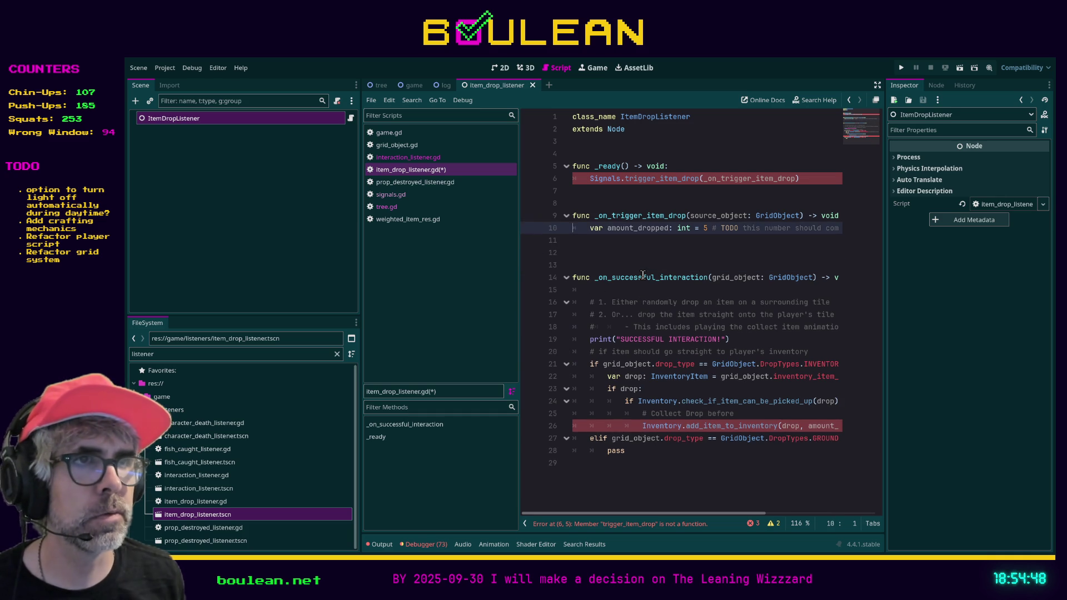
pyautogui.press('Down')
pyautogui.hotkey('ctrl', 'v')
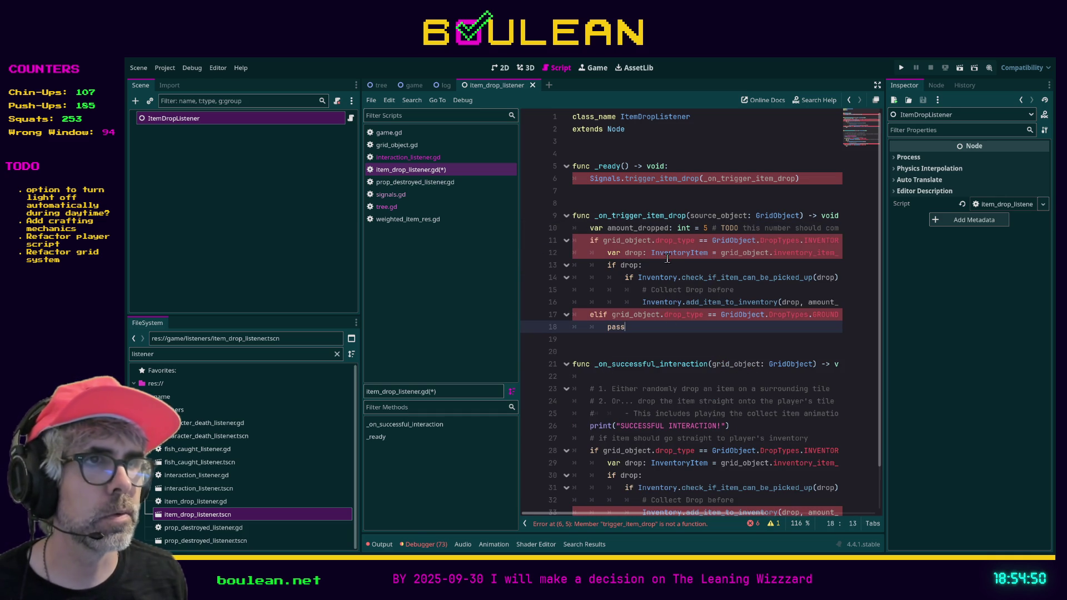
pyautogui.doubleClick(710, 216)
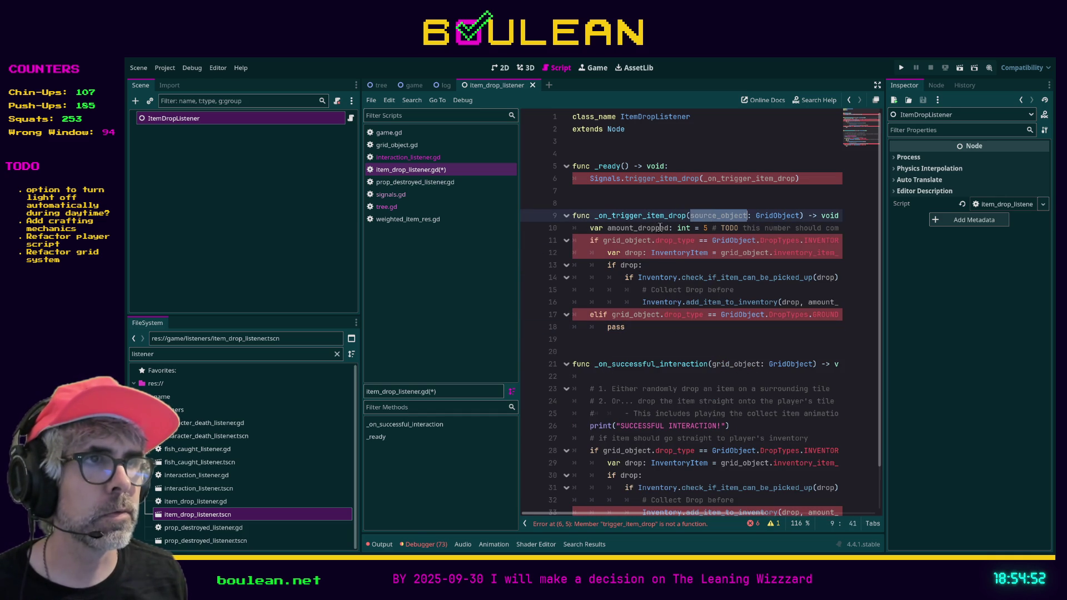
pyautogui.hotkey('ctrl', 'c')
pyautogui.doubleClick(626, 240)
pyautogui.hotkey('ctrl', 'v')
pyautogui.doubleClick(750, 253)
pyautogui.hotkey('ctrl', 'v')
pyautogui.doubleClick(634, 314)
pyautogui.hotkey('ctrl', 'v')
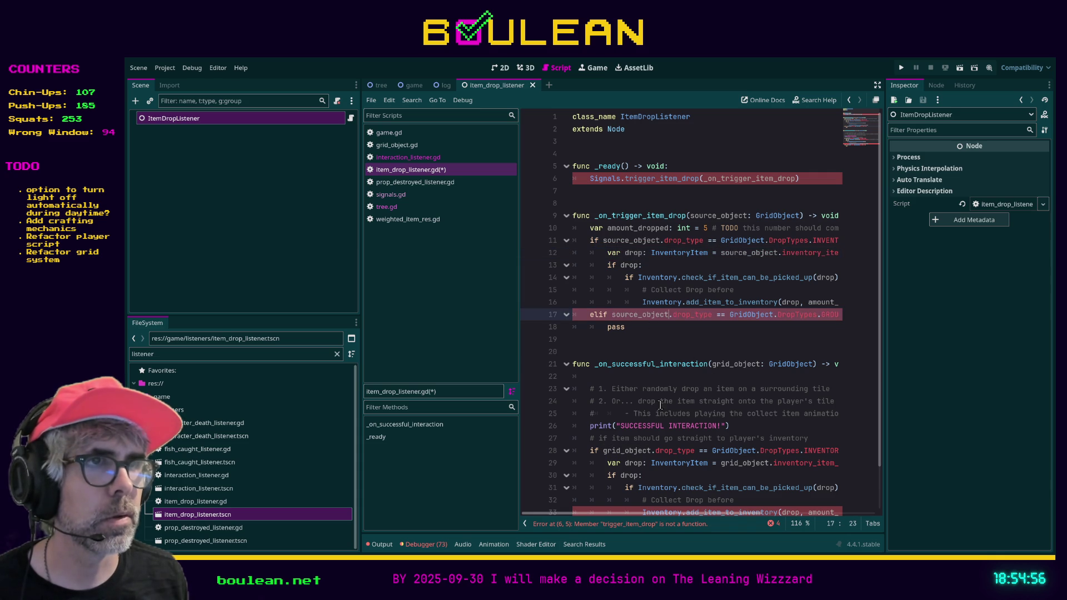
# Comment out the old _on_successful_interaction function.
pyautogui.scroll(-2, 644, 422)
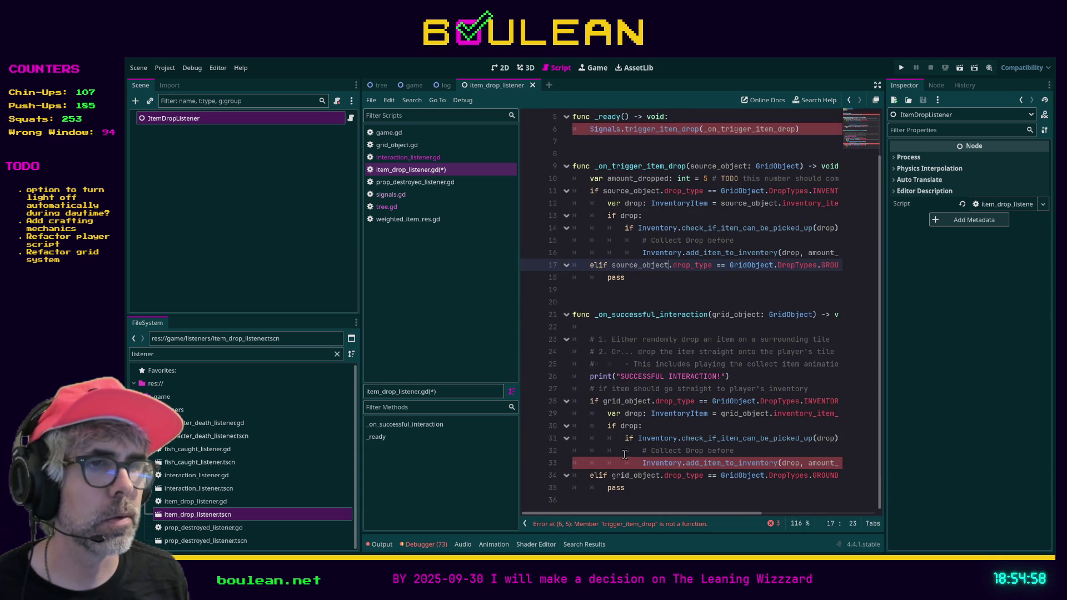
pyautogui.moveTo(639, 491); pyautogui.dragTo(559, 324)
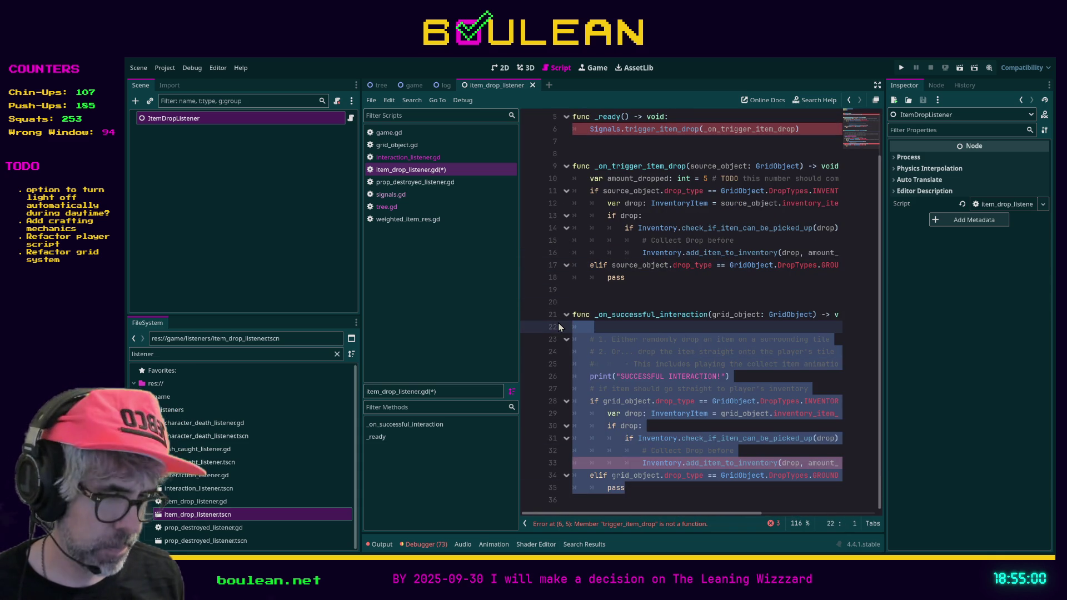
pyautogui.hotkey('shift', 'Up')
pyautogui.hotkey('ctrl', 'k')
pyautogui.press('Up')
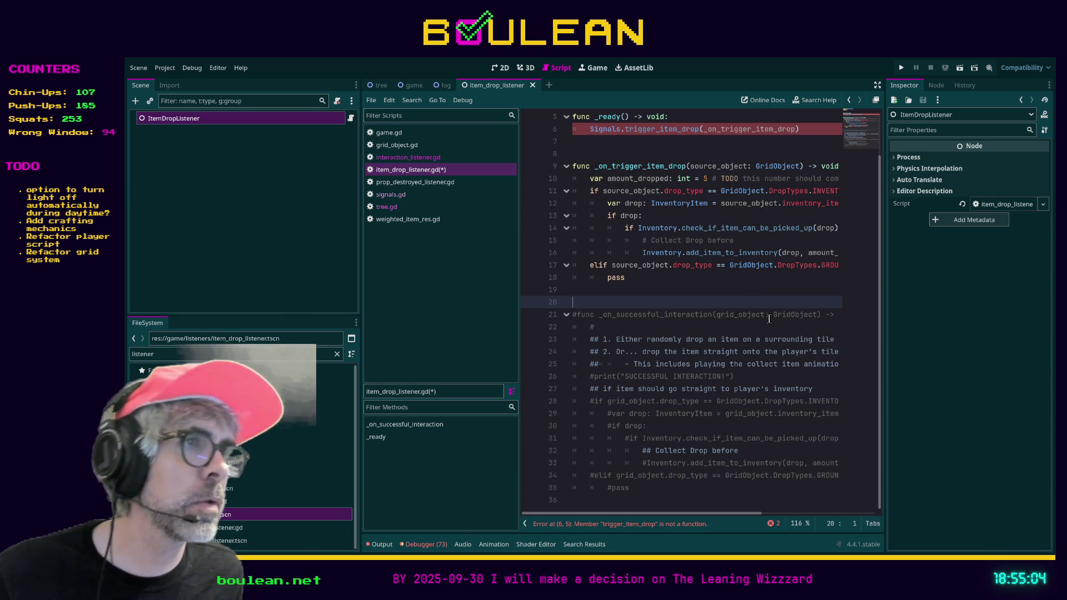
# Change line 6 to Signals.trigger_item_drop.connect(_on_trigger_item_drop) and save the script.
pyautogui.hotkey('ctrl', 'shift', 'F11')
pyautogui.scroll(2, 648, 287)
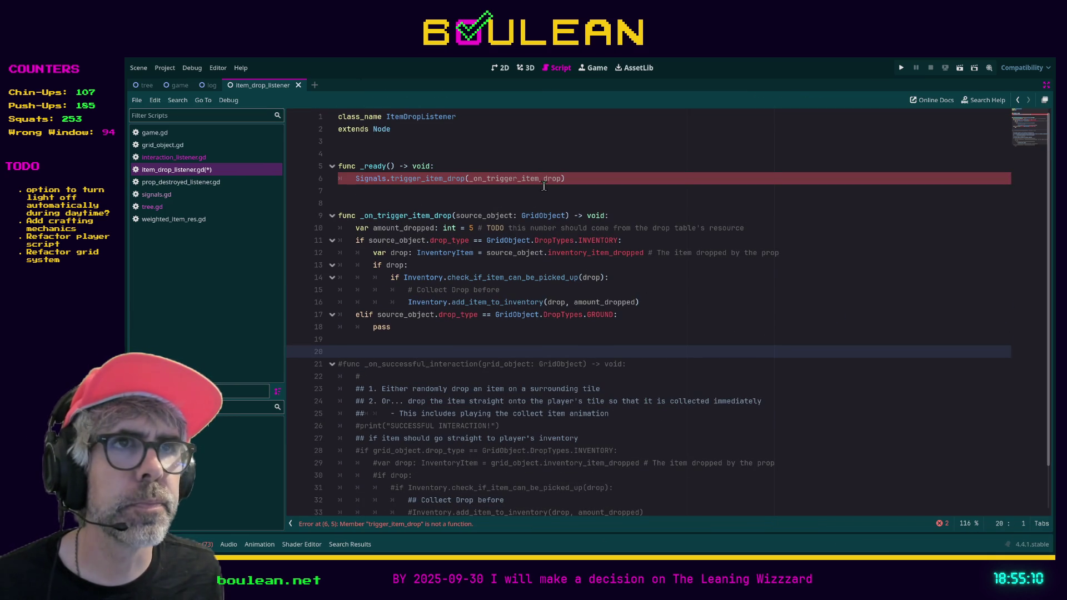
pyautogui.click(466, 179)
pyautogui.write('.connect')
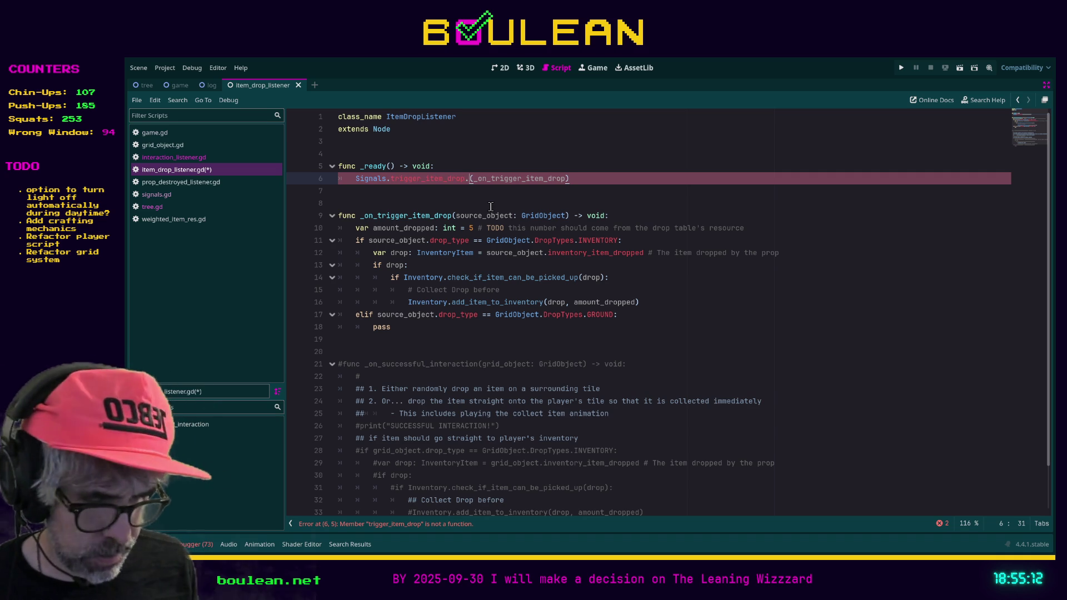
pyautogui.click(442, 203)
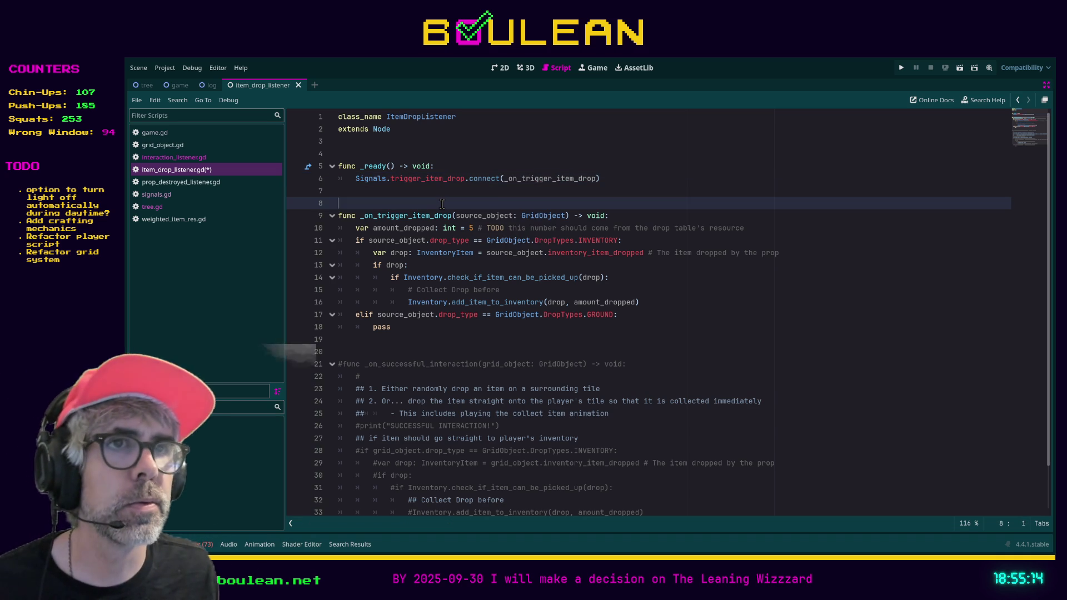
pyautogui.hotkey('ctrl', 's')
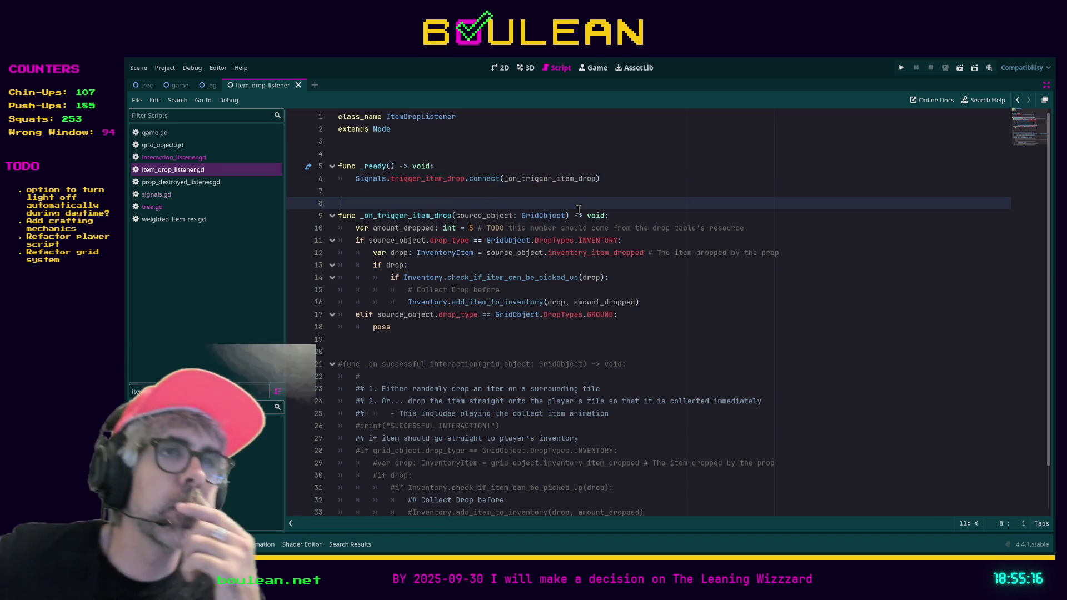
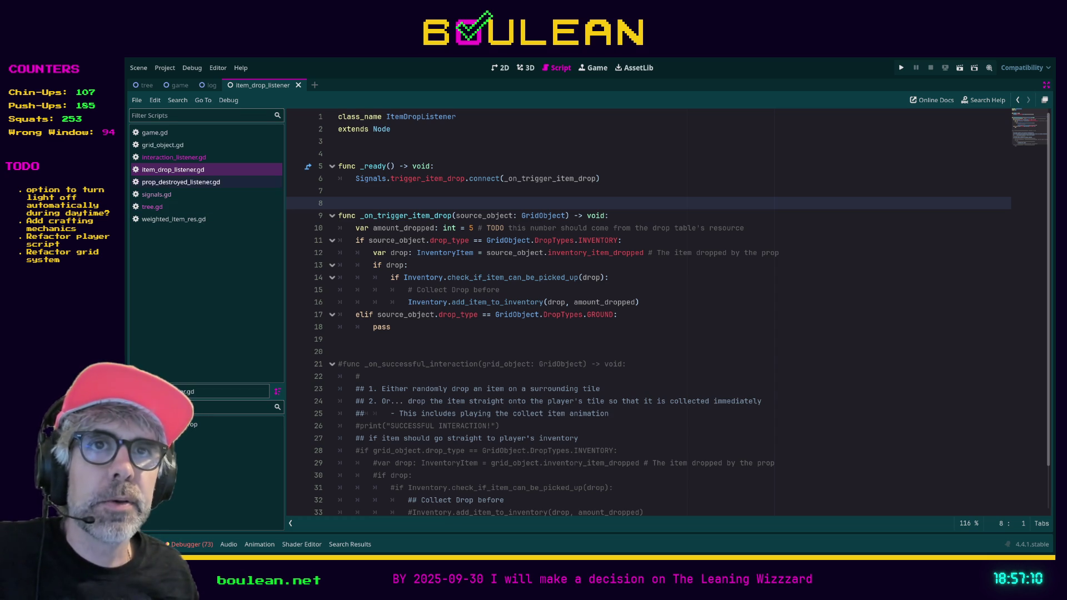
# Save item_drop_listener.gd, then select the drop-table block (lines 13–20) in prop_destroyed_listener.gd.
pyautogui.click(491, 350)
pyautogui.hotkey('ctrl', 's')
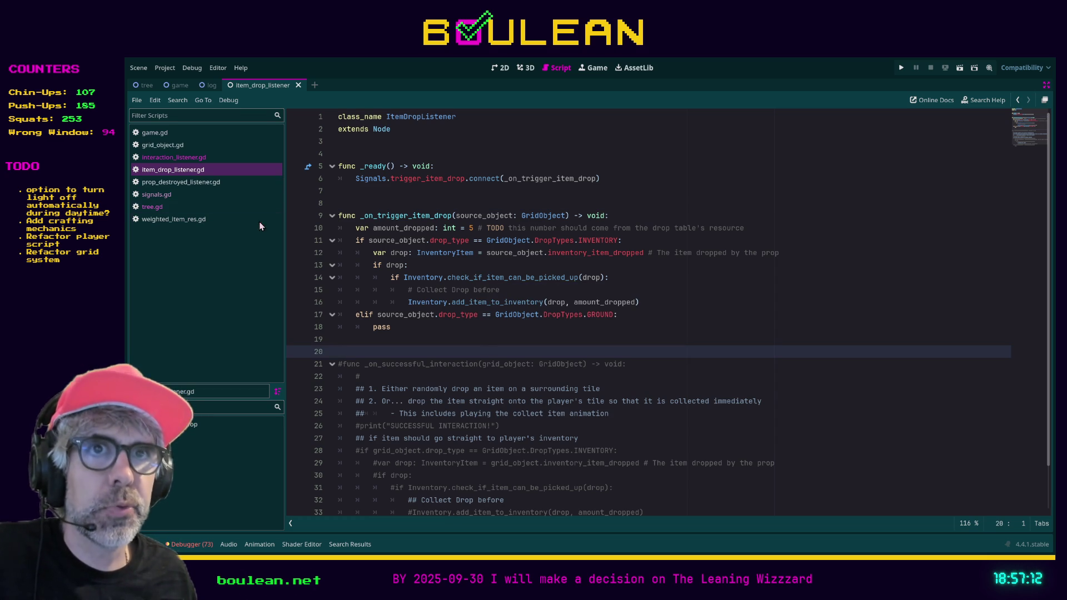
pyautogui.click(197, 183)
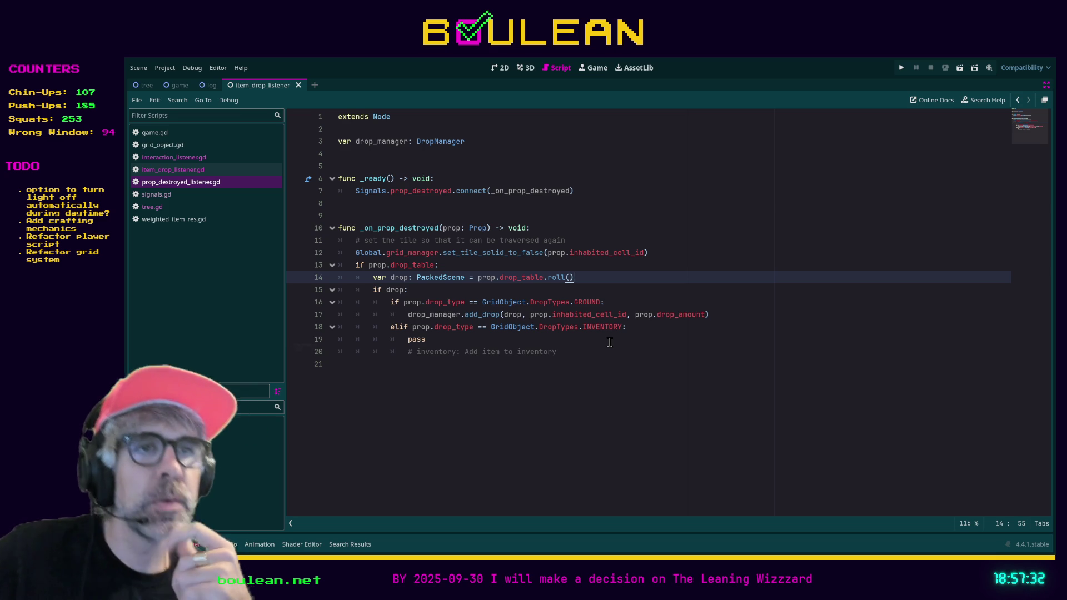
pyautogui.moveTo(579, 355)
pyautogui.mouseDown()
pyautogui.moveTo(389, 315)
pyautogui.moveTo(325, 269)
pyautogui.mouseUp()
pyautogui.hotkey('ctrl', 'c')
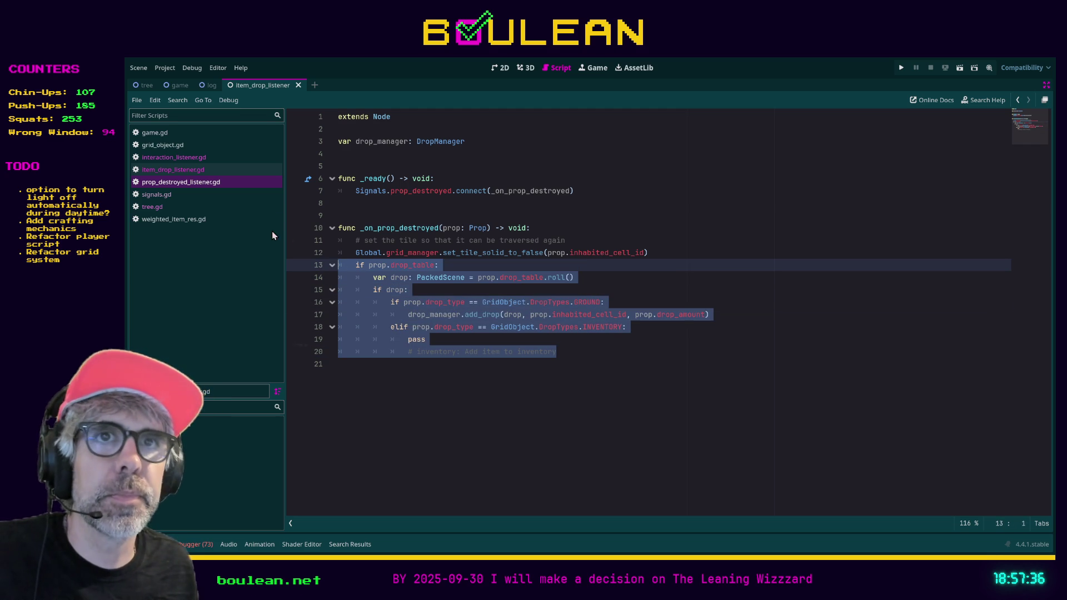
# Return to item_drop_listener.gd and add a blank line above the commented function.
pyautogui.click(221, 157)
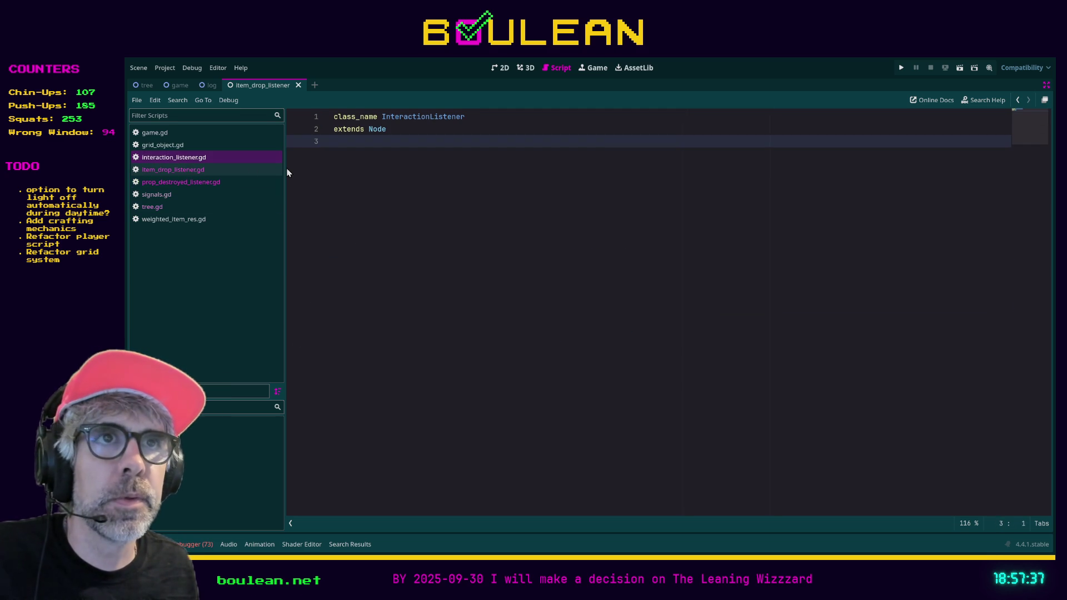
pyautogui.click(208, 169)
pyautogui.scroll(-1, 469, 262)
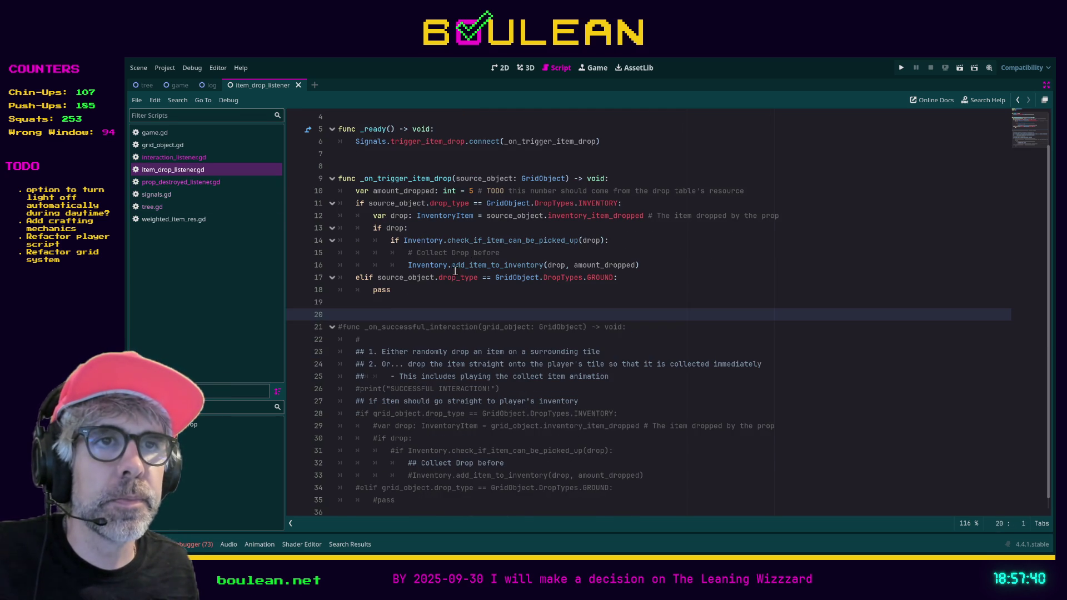
pyautogui.press('Return')
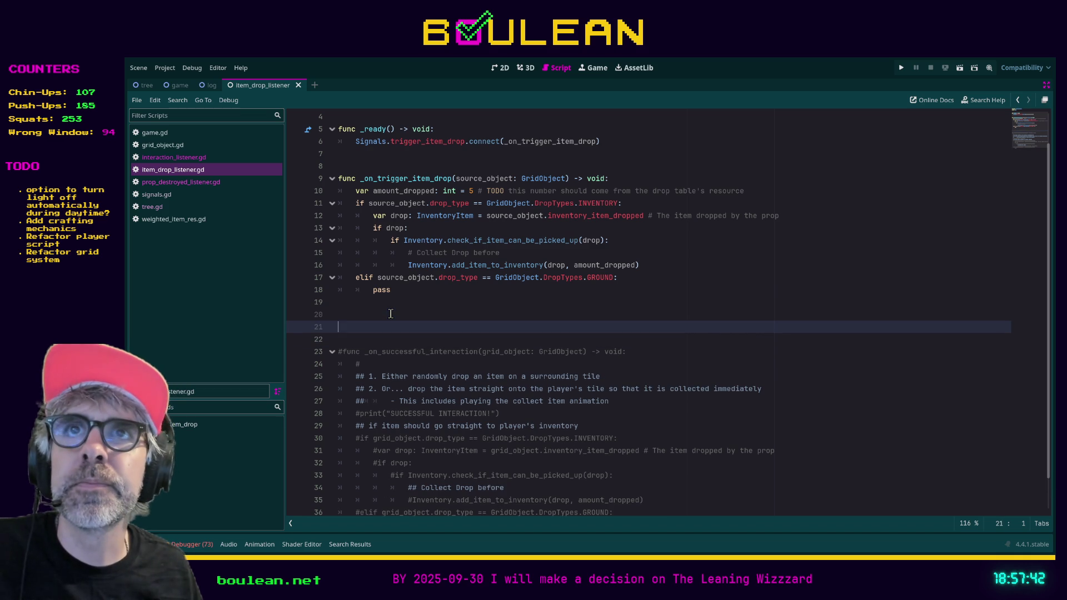
# Paste the drop-table block and change its line 19 condition from prop to source_object.
pyautogui.press('Up')
pyautogui.press('Up')
pyautogui.hotkey('ctrl', 'v')
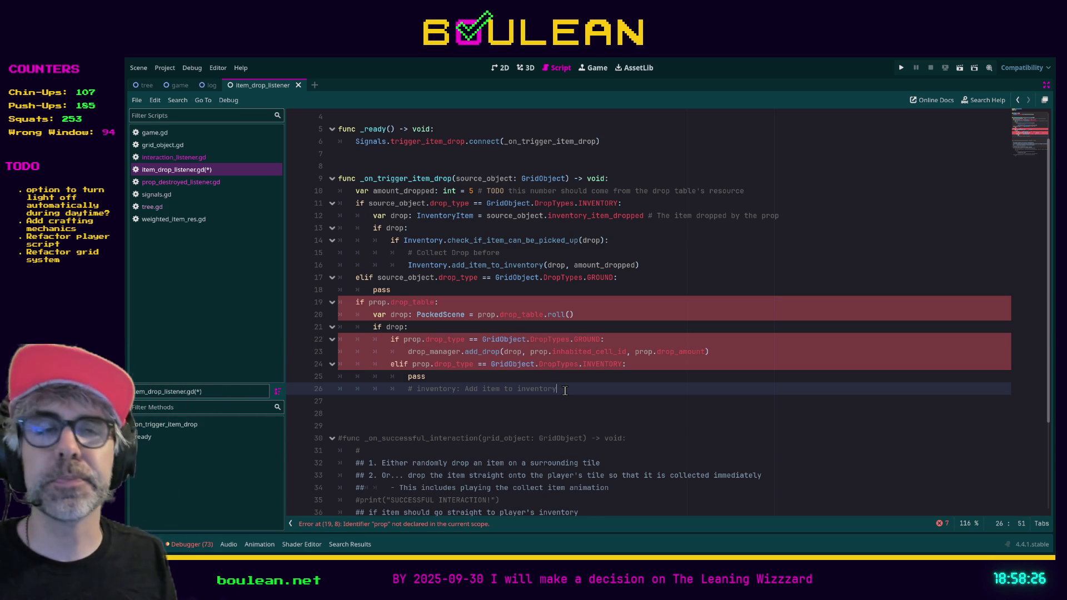
pyautogui.click(445, 301)
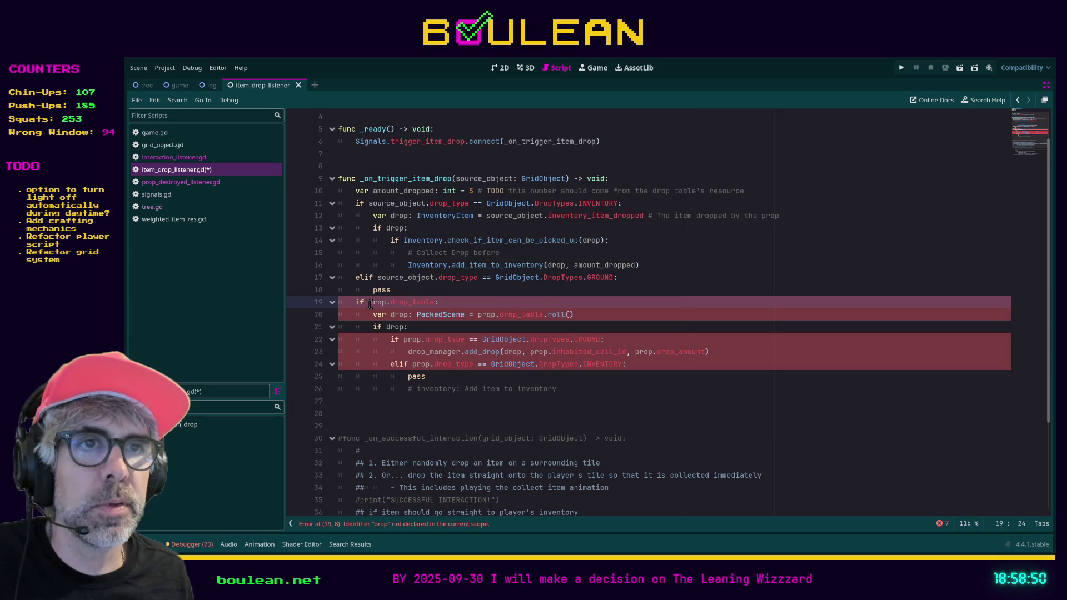
pyautogui.click(369, 302)
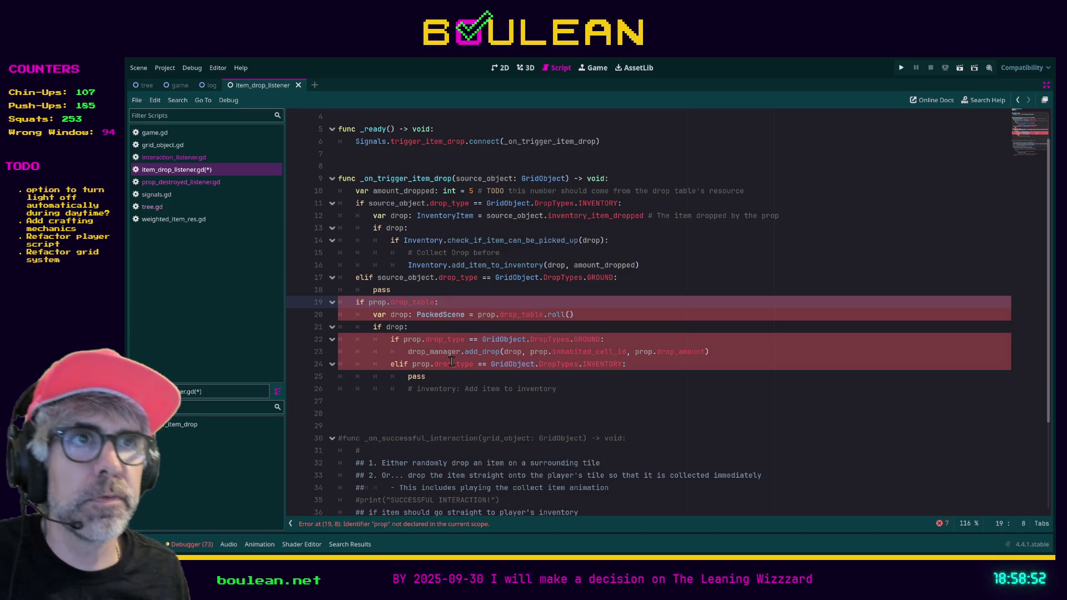
pyautogui.press('Right')
pyautogui.press('Right')
pyautogui.press('Right')
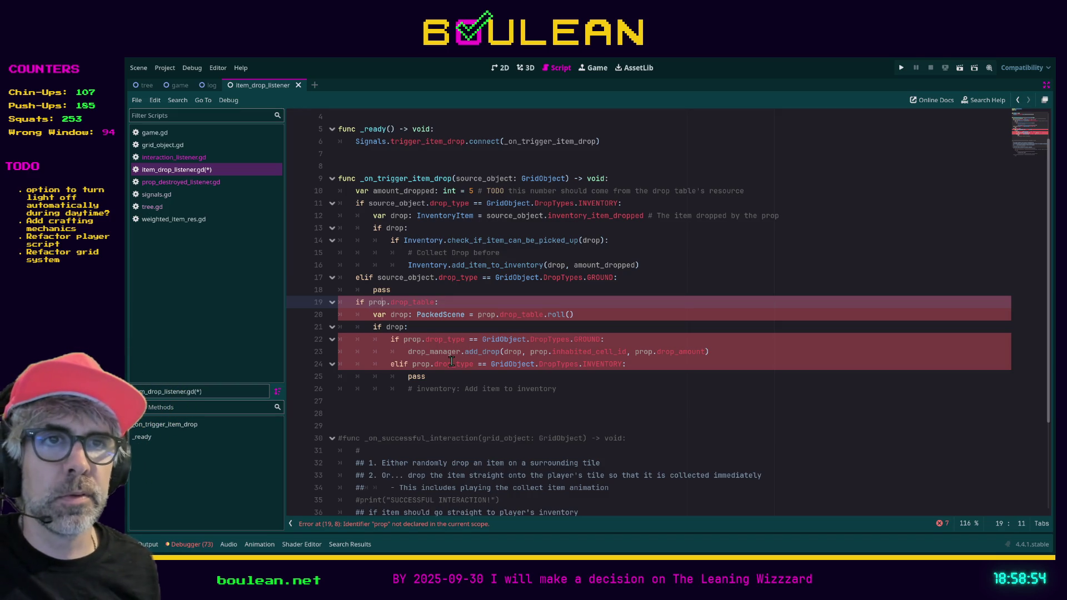
pyautogui.press('BackSpace')
pyautogui.press('BackSpace')
pyautogui.press('BackSpace')
pyautogui.press('Delete')
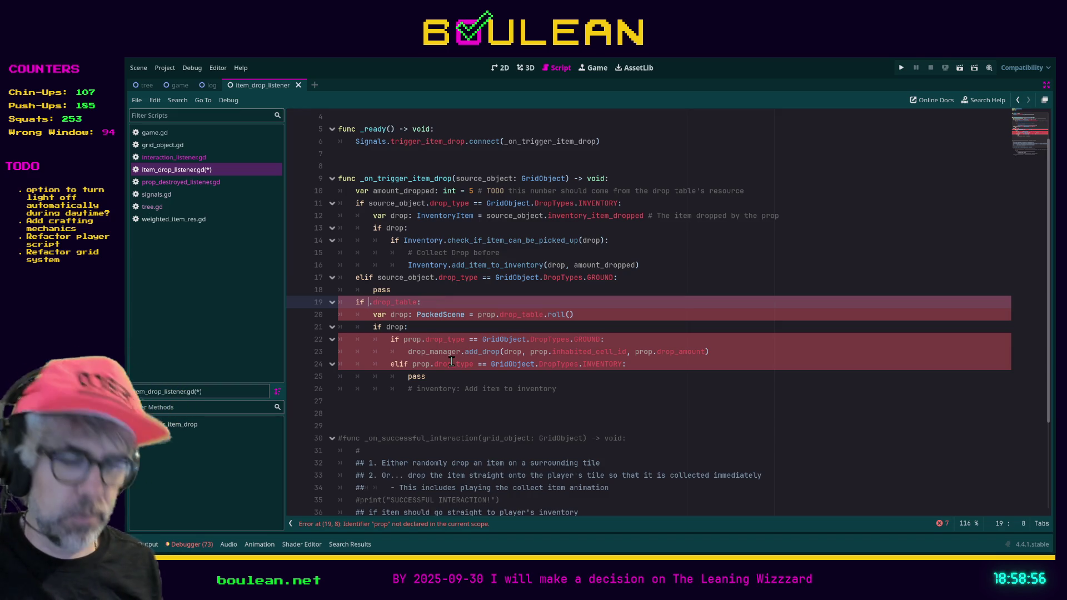
pyautogui.write('source_object')
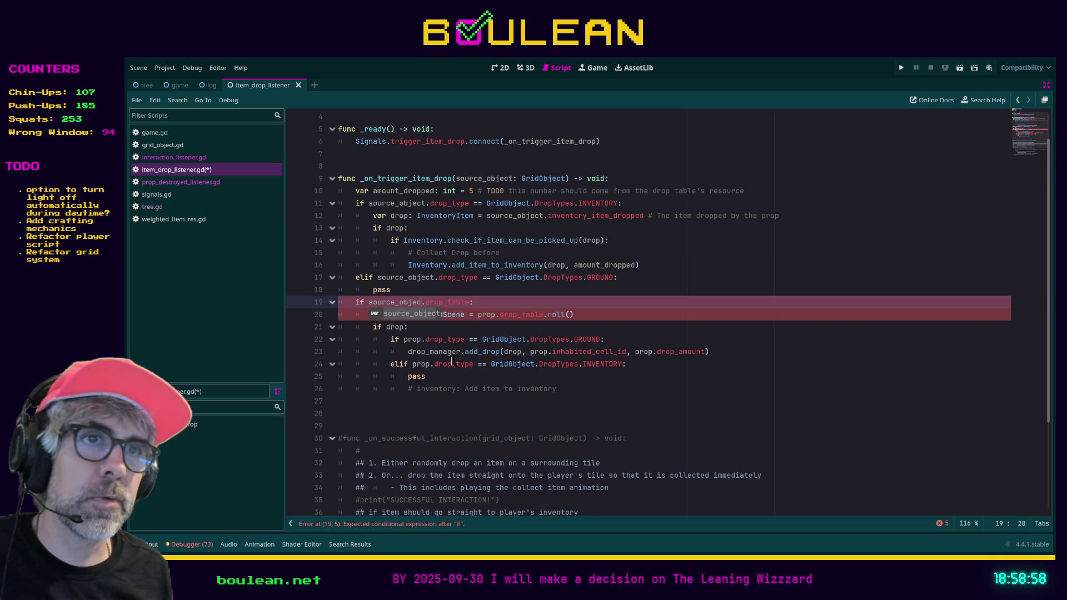
pyautogui.click(676, 314)
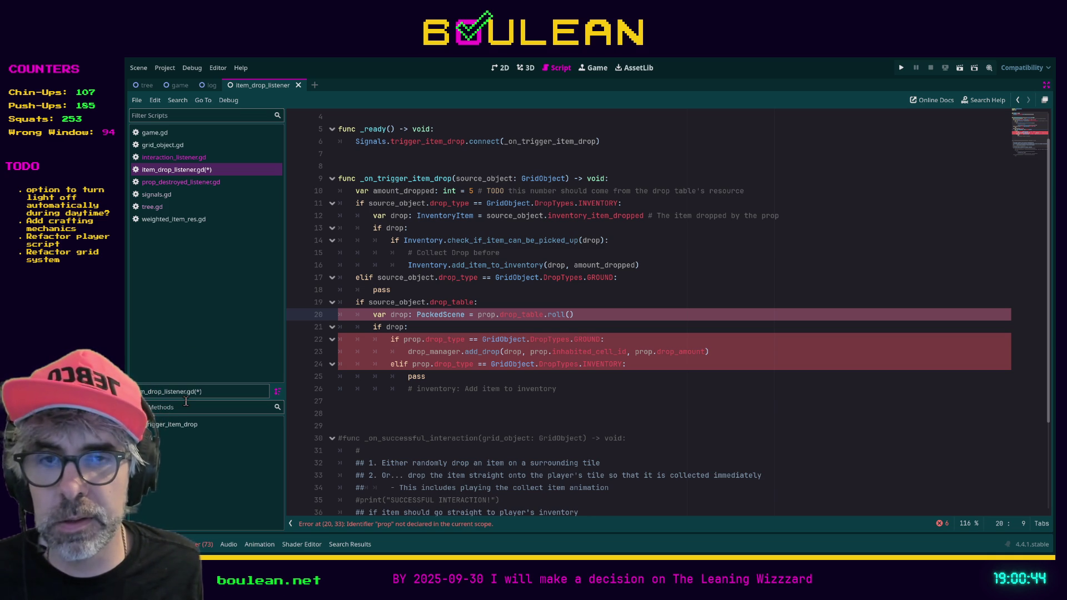
pyautogui.click(456, 380)
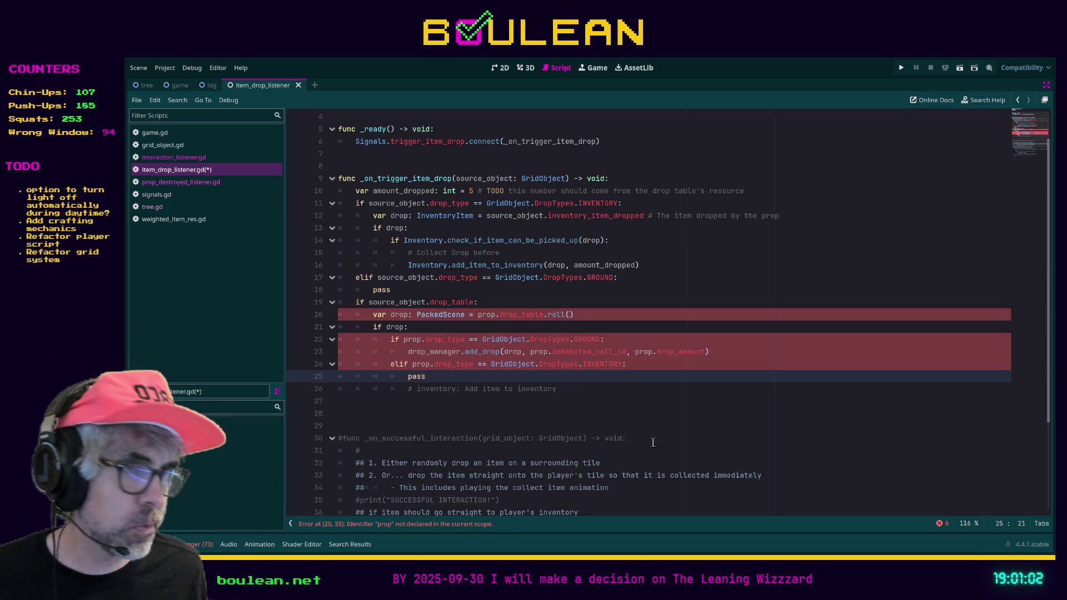
# Google 'the midnight new album' in a new Firefox tab, then return to Godot.
pyautogui.hotkey('alt', 'Tab')
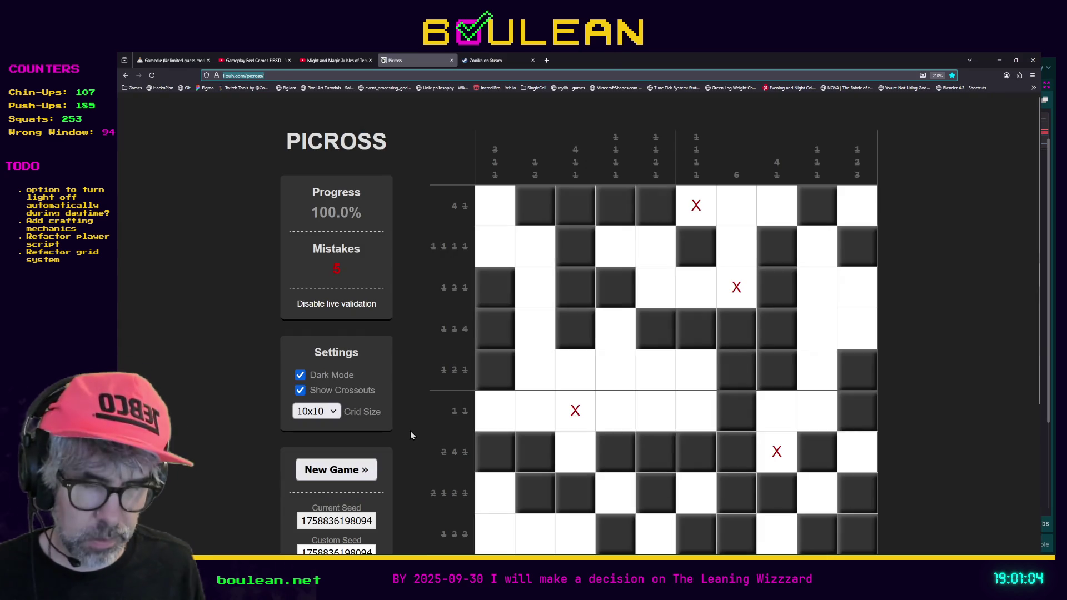
pyautogui.hotkey('ctrl', 't')
pyautogui.write('the midnight new')
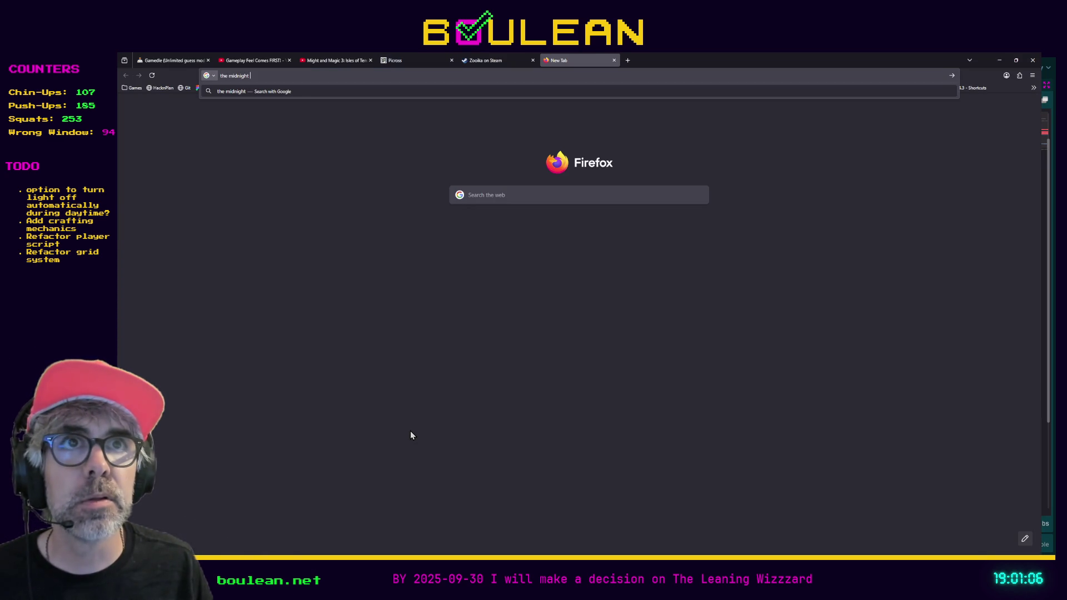
pyautogui.write(' album')
pyautogui.press('Return')
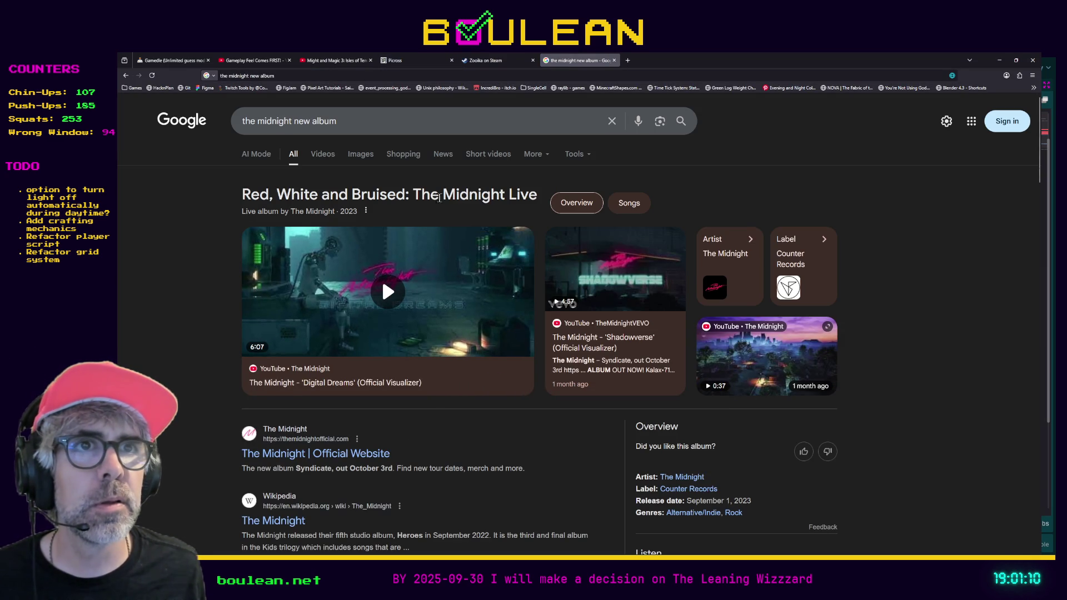
pyautogui.scroll(-2, 381, 342)
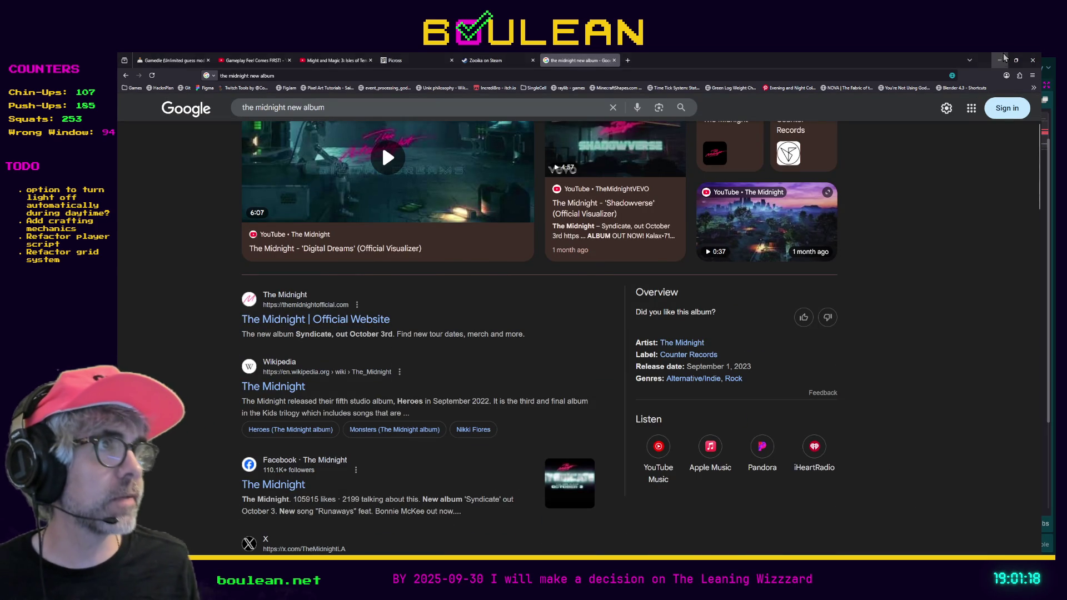
pyautogui.hotkey('alt', 'Tab')
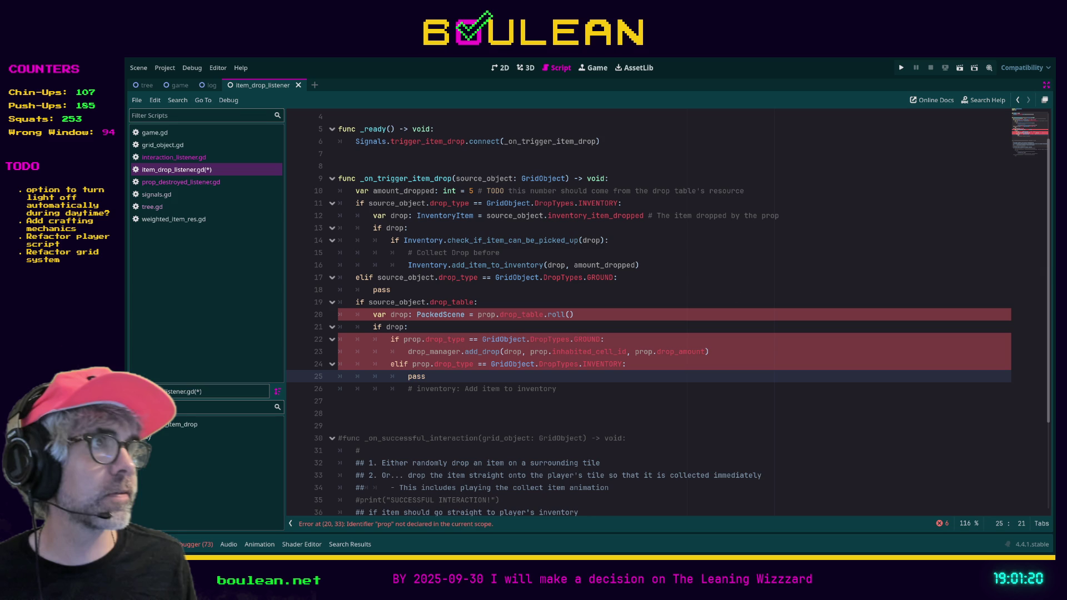
# Change the variable type on line 20 from PackedScene to Resource.
pyautogui.click(654, 312)
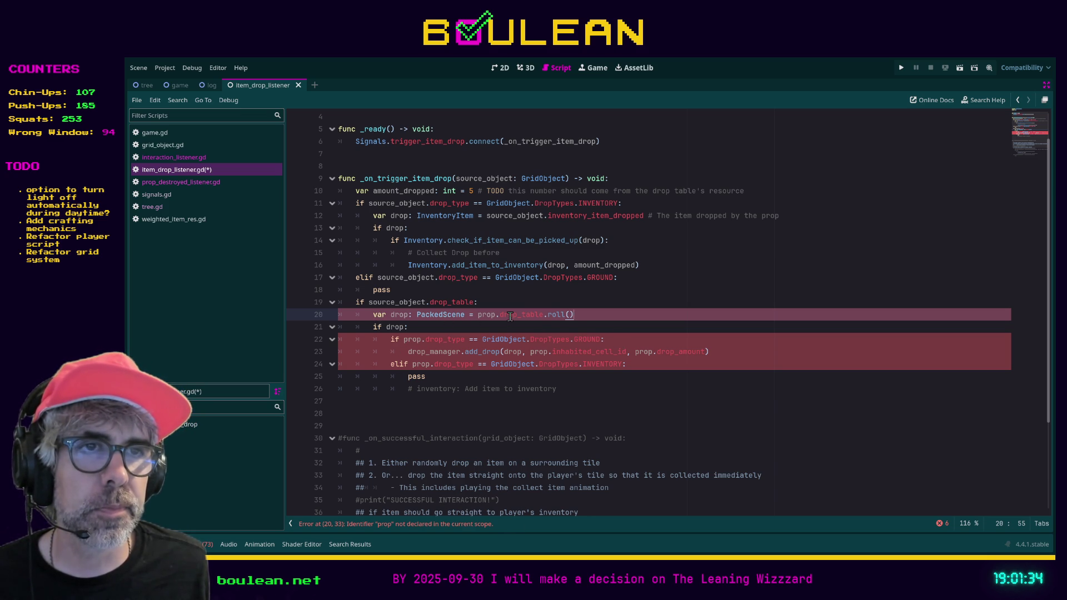
pyautogui.scroll(-1, 482, 313)
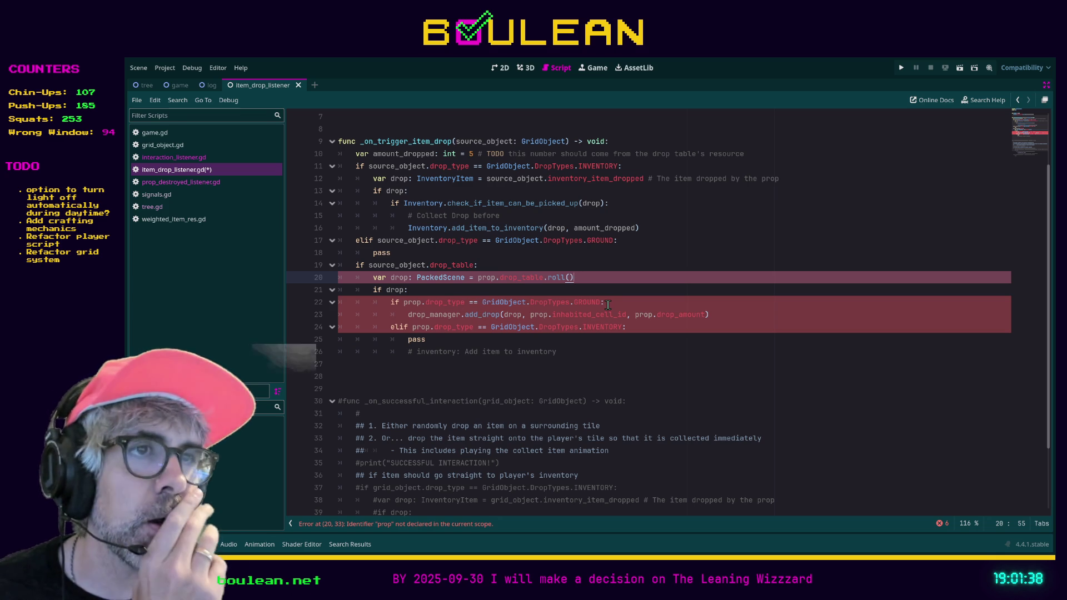
pyautogui.doubleClick(430, 278)
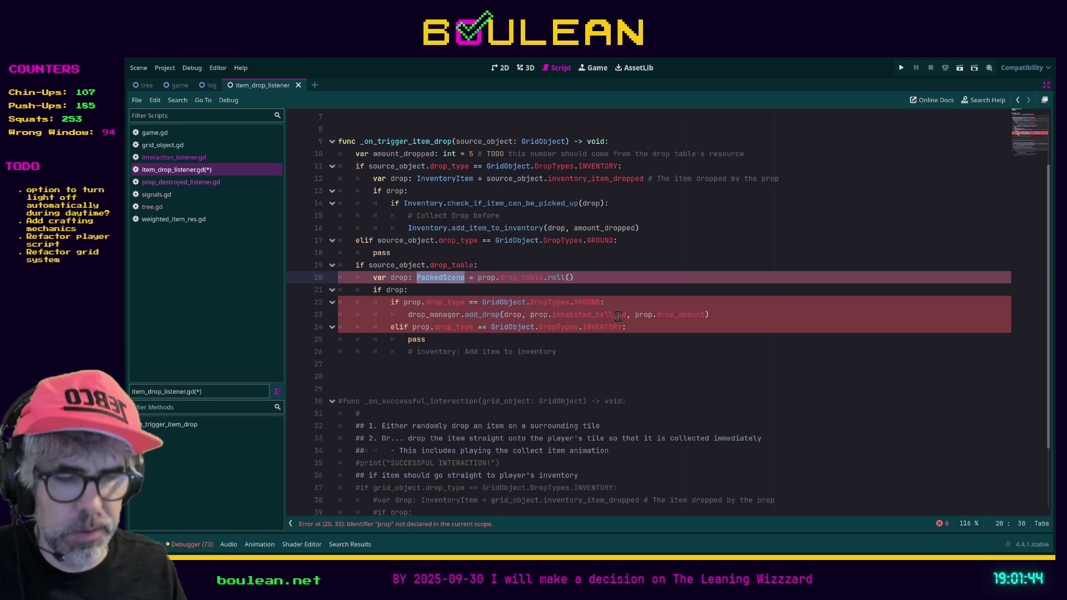
pyautogui.write('Resource')
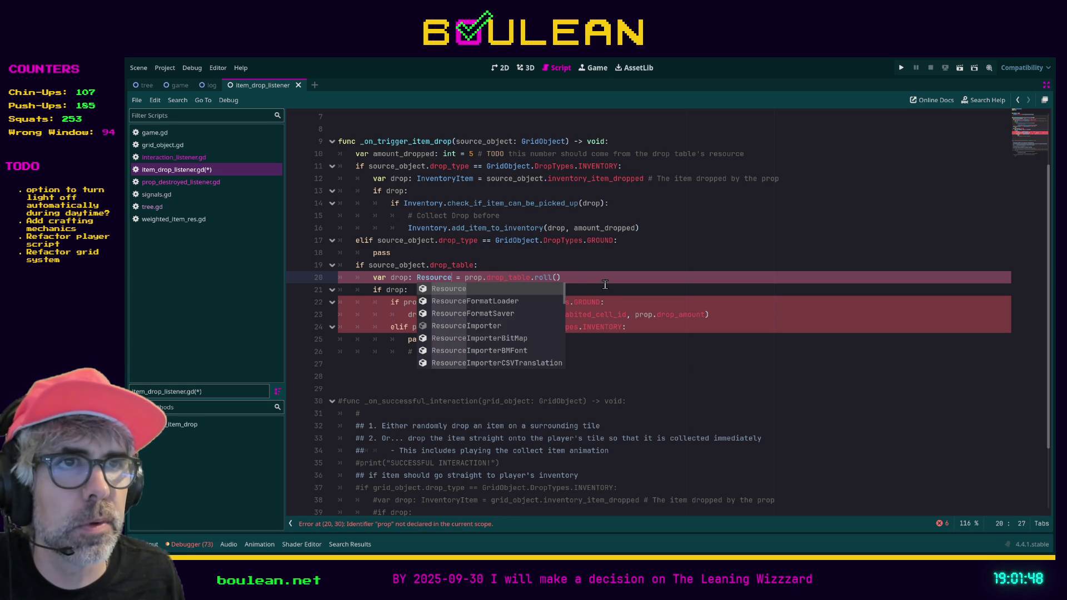
pyautogui.click(488, 288)
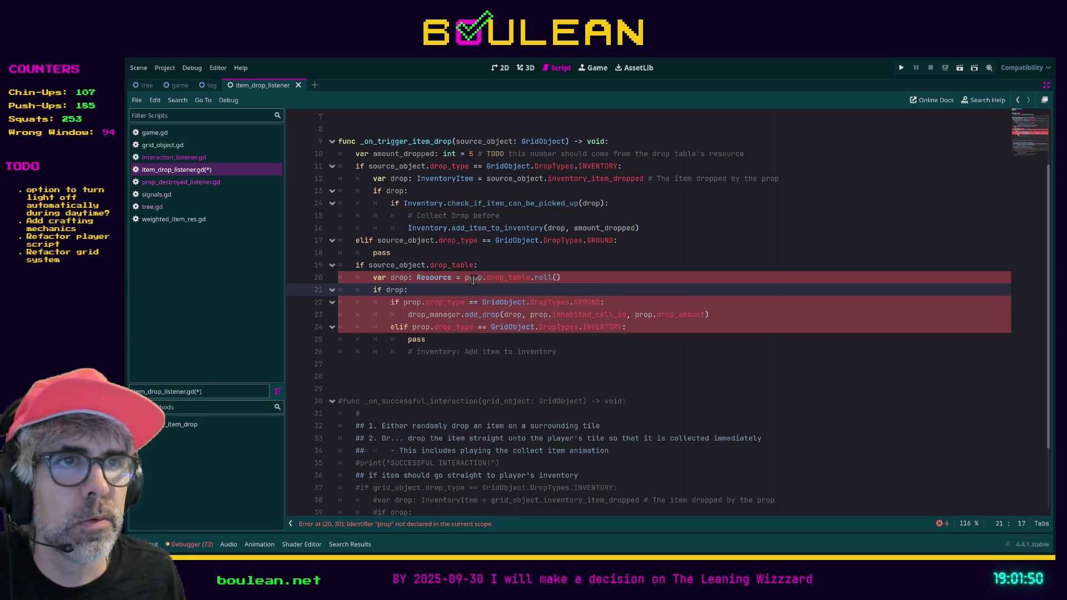
# Replace prop with source_object on line 20, then go to drop_table's definition.
pyautogui.doubleClick(473, 277)
pyautogui.write('source')
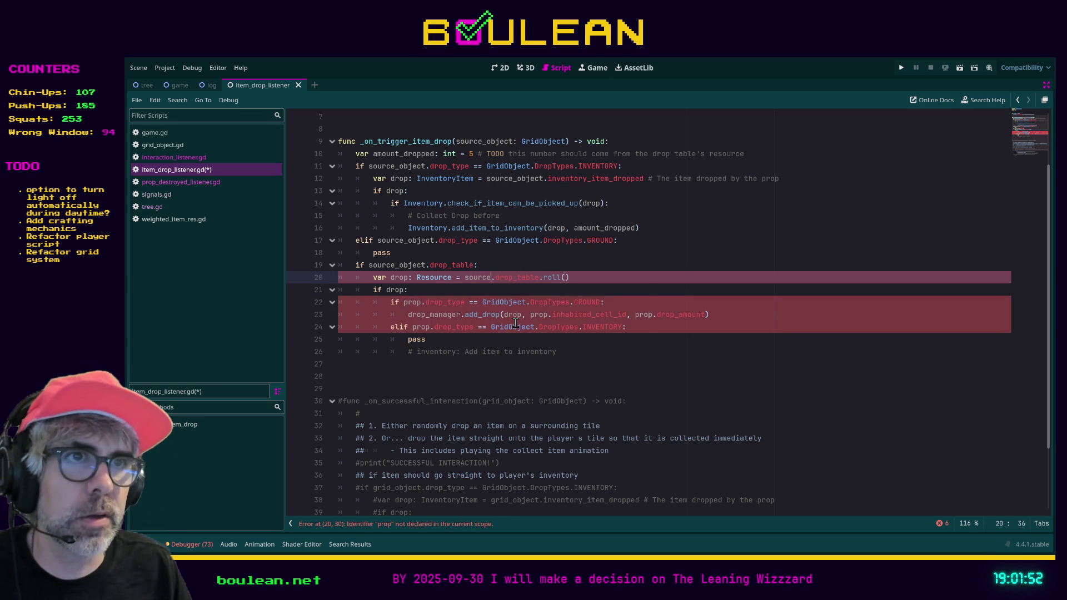
pyautogui.press('Return')
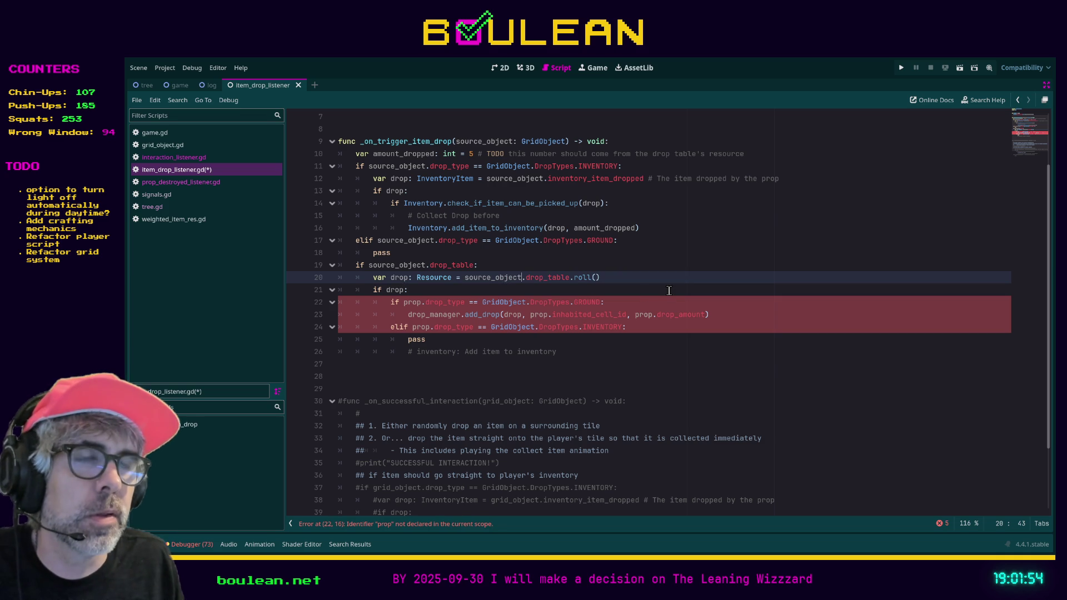
pyautogui.click(669, 290)
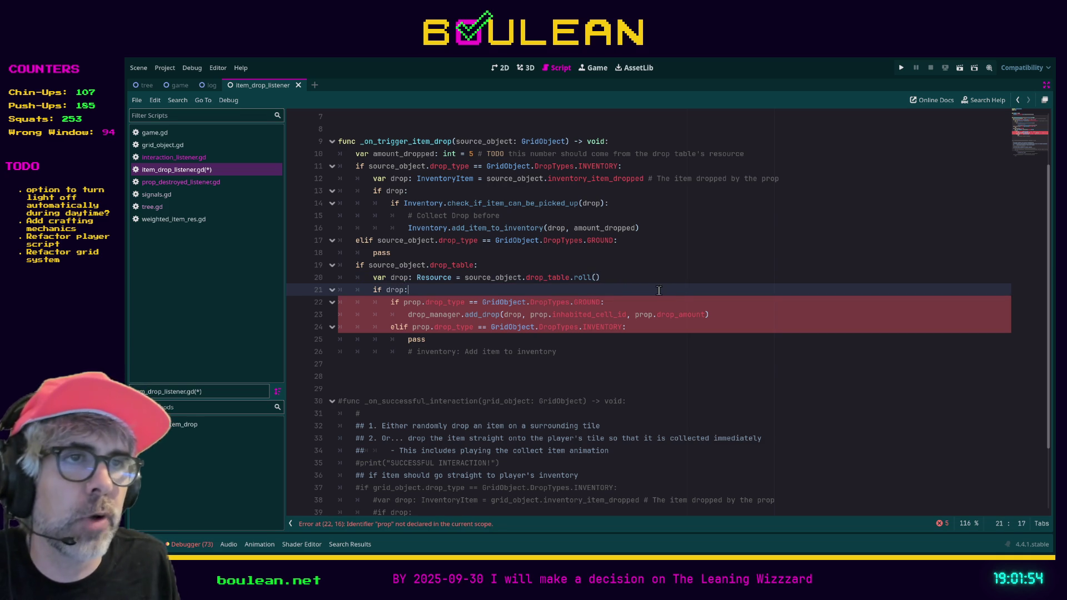
pyautogui.keyDown('ctrl'); pyautogui.click(558, 283); pyautogui.keyUp('ctrl')
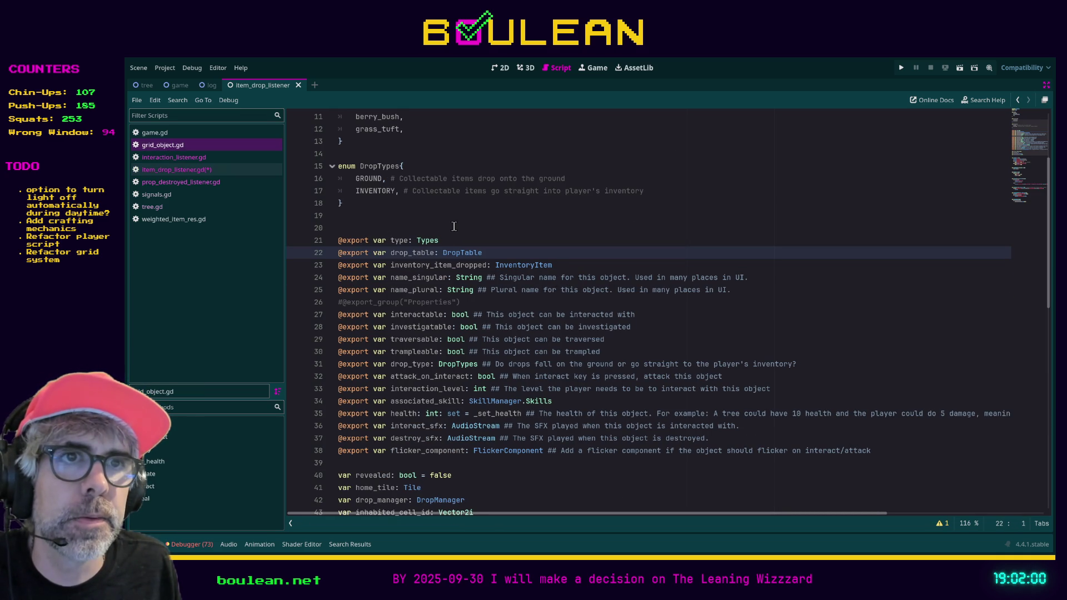
# Delete grid_object.gd's commented-out Properties export group line, save, and restore the editor panels.
pyautogui.scroll(-4, 454, 226)
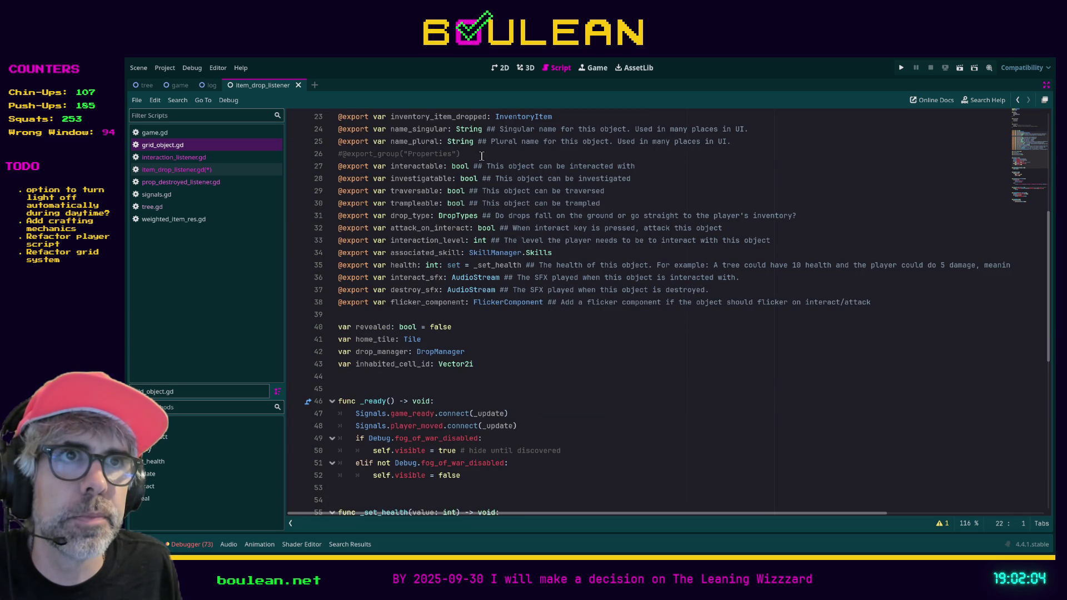
pyautogui.click(481, 154)
pyautogui.hotkey('shift', 'Home')
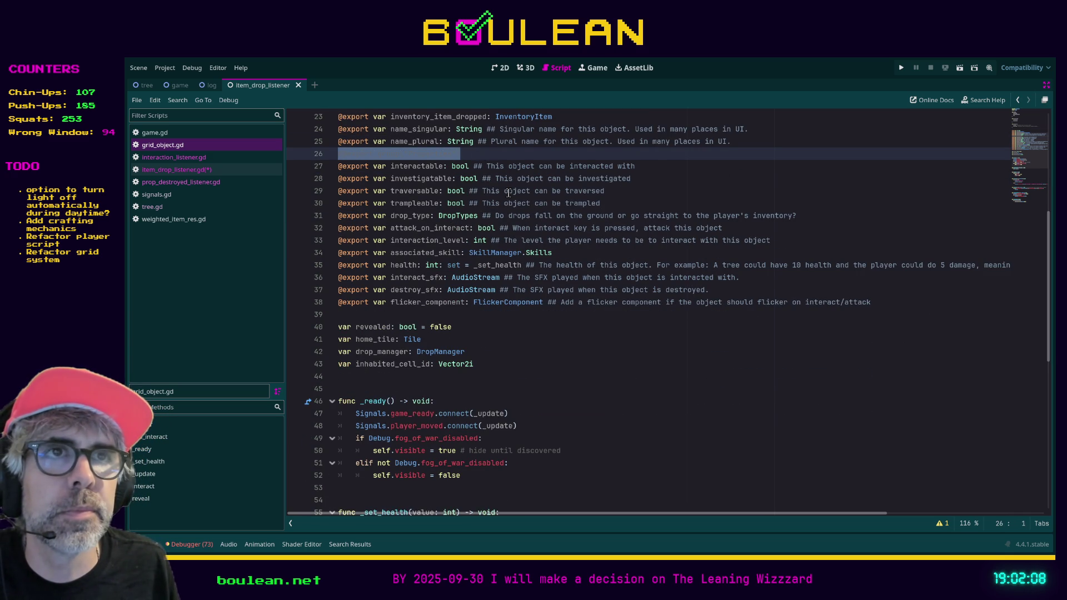
pyautogui.press('BackSpace')
pyautogui.press('BackSpace')
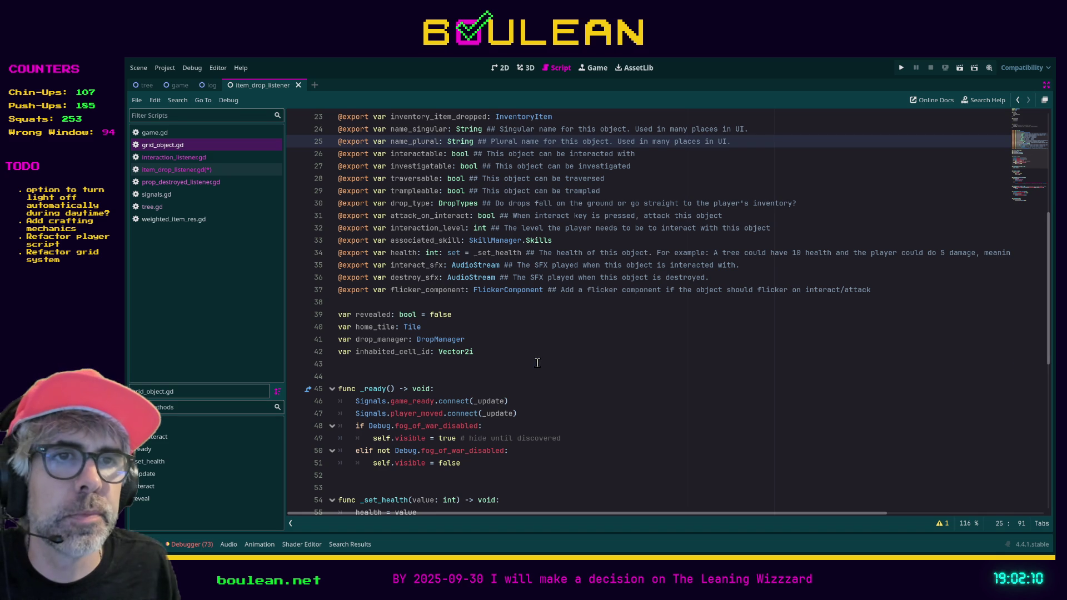
pyautogui.click(539, 364)
pyautogui.hotkey('ctrl', 's')
pyautogui.scroll(2, 539, 363)
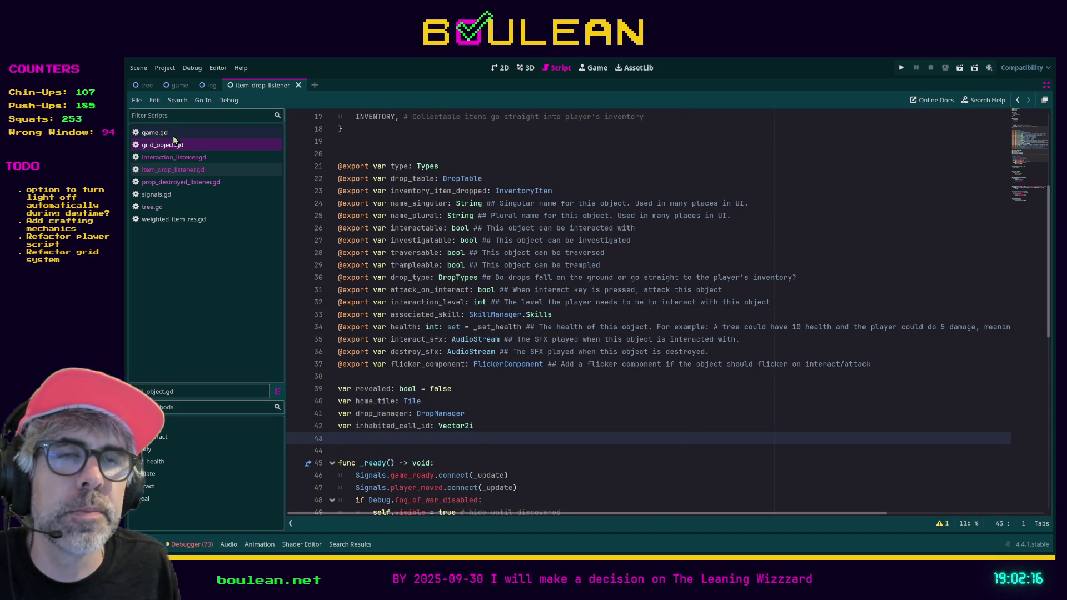
pyautogui.hotkey('ctrl', 'shift', 'F11')
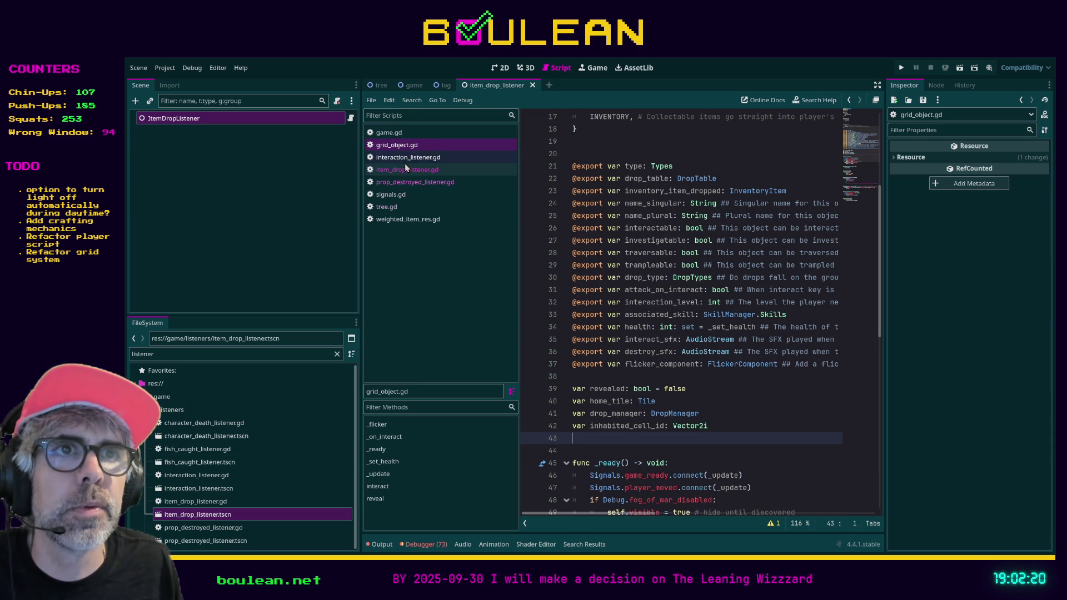
# Open the tree scene and inspect the Tree node's Drop Table property.
pyautogui.click(376, 89)
pyautogui.click(178, 131)
pyautogui.click(156, 118)
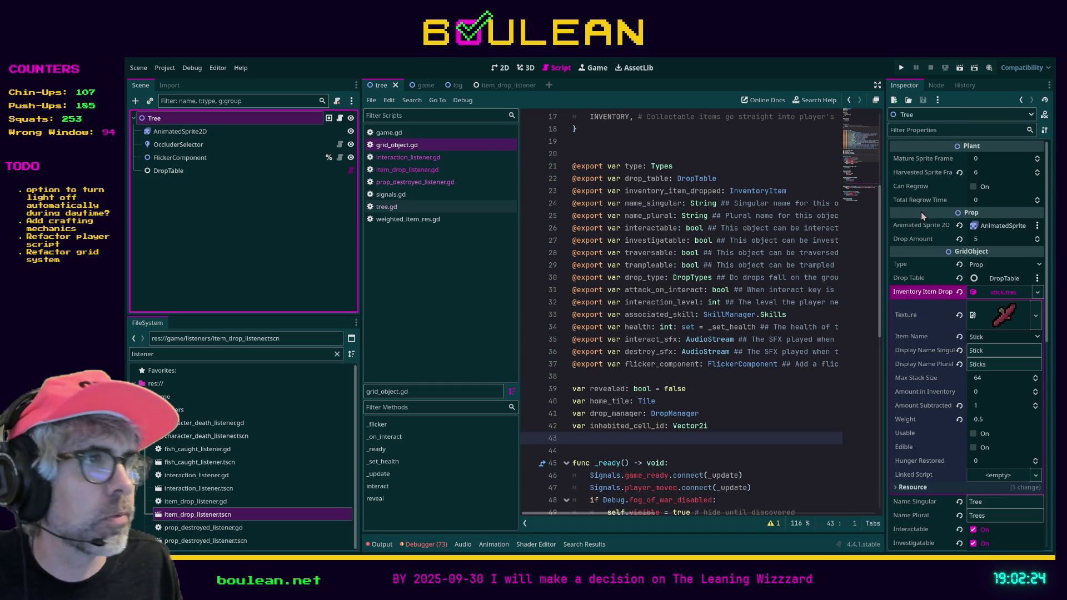
pyautogui.click(1008, 281)
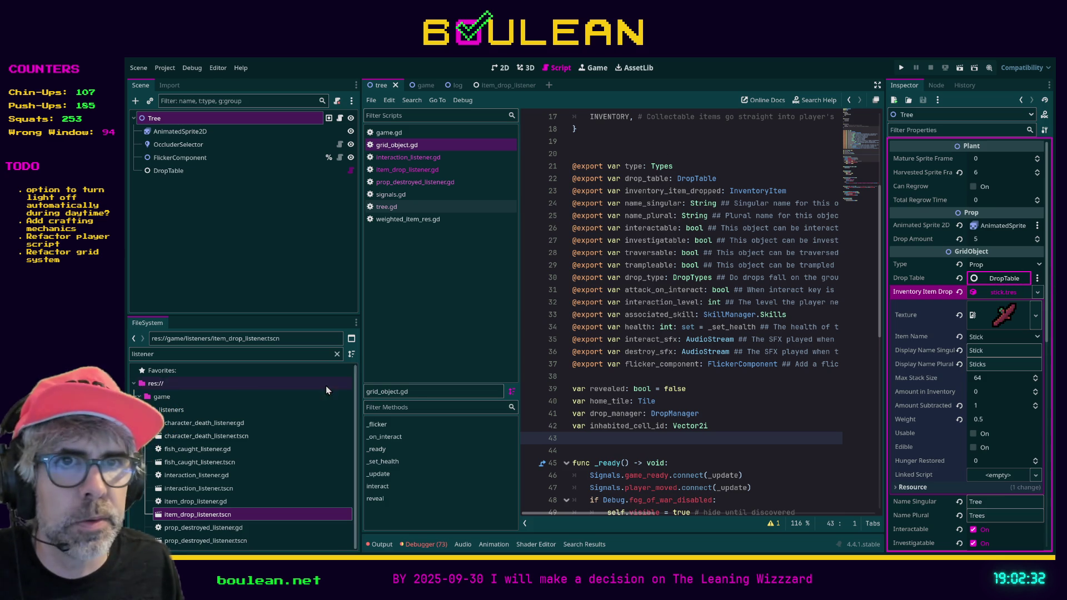
# Filter the FileSystem for 'drop_tabl' and open drop_table.gd.
pyautogui.doubleClick(227, 353)
pyautogui.write('drop_tabl')
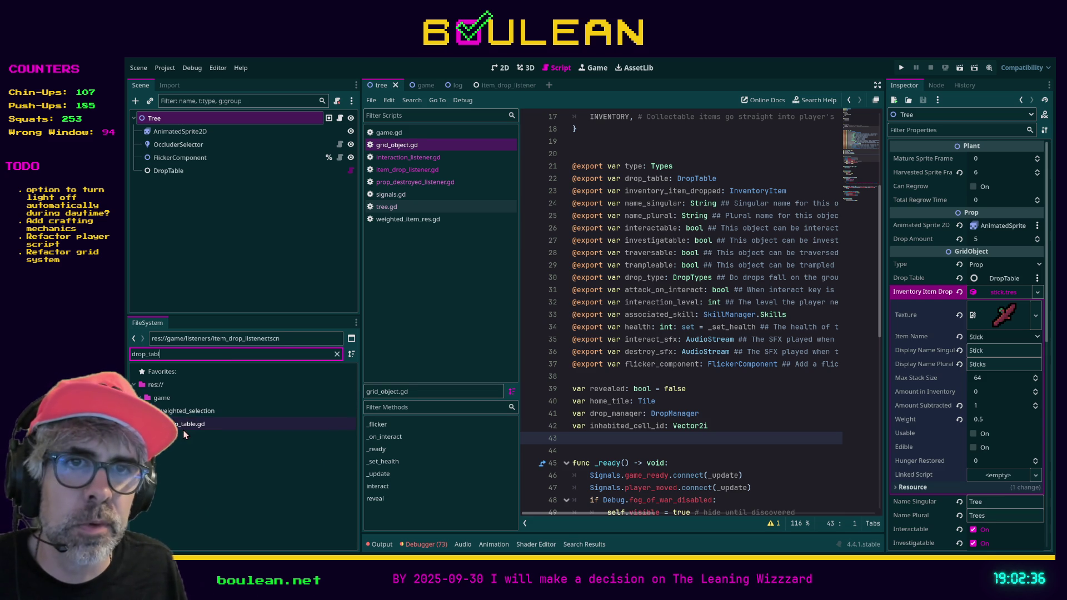
pyautogui.doubleClick(189, 424)
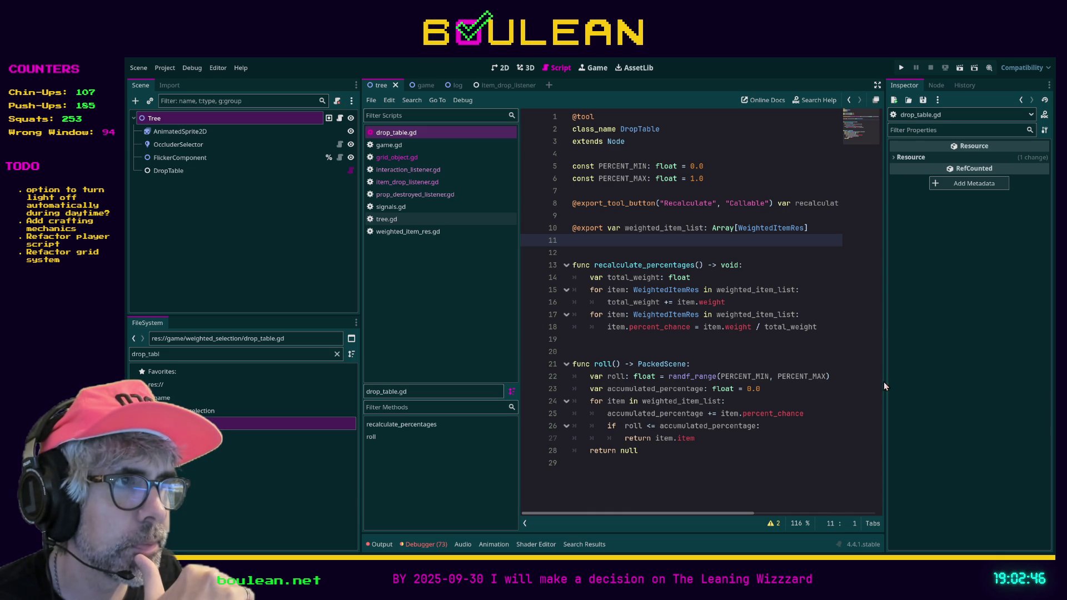
# Widen the code editor and change roll()'s return type from PackedScene to Resource.
pyautogui.moveTo(885, 382); pyautogui.dragTo(904, 379)
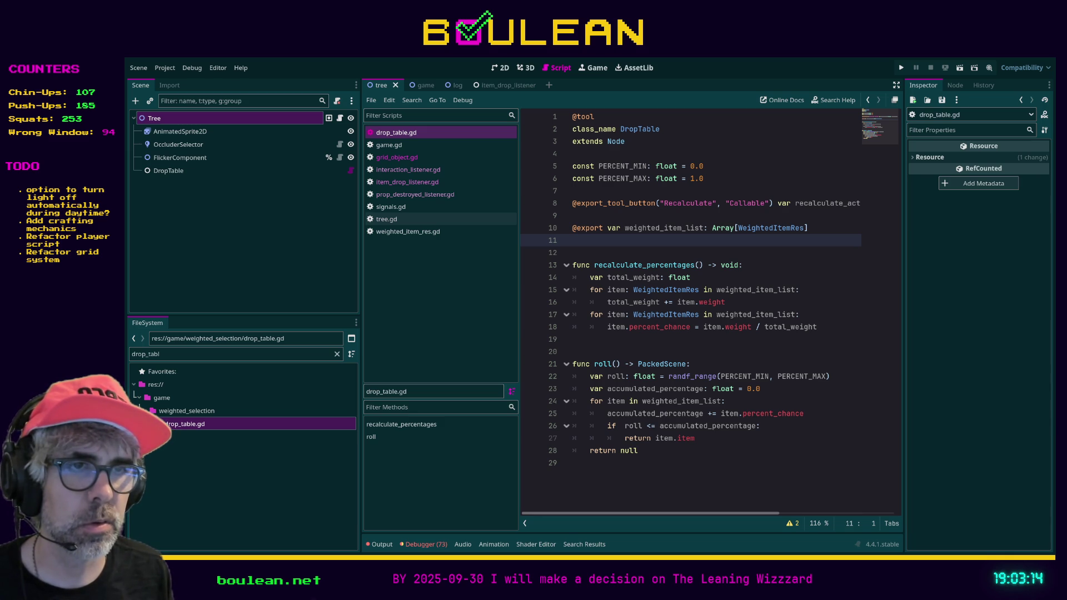
pyautogui.click(728, 464)
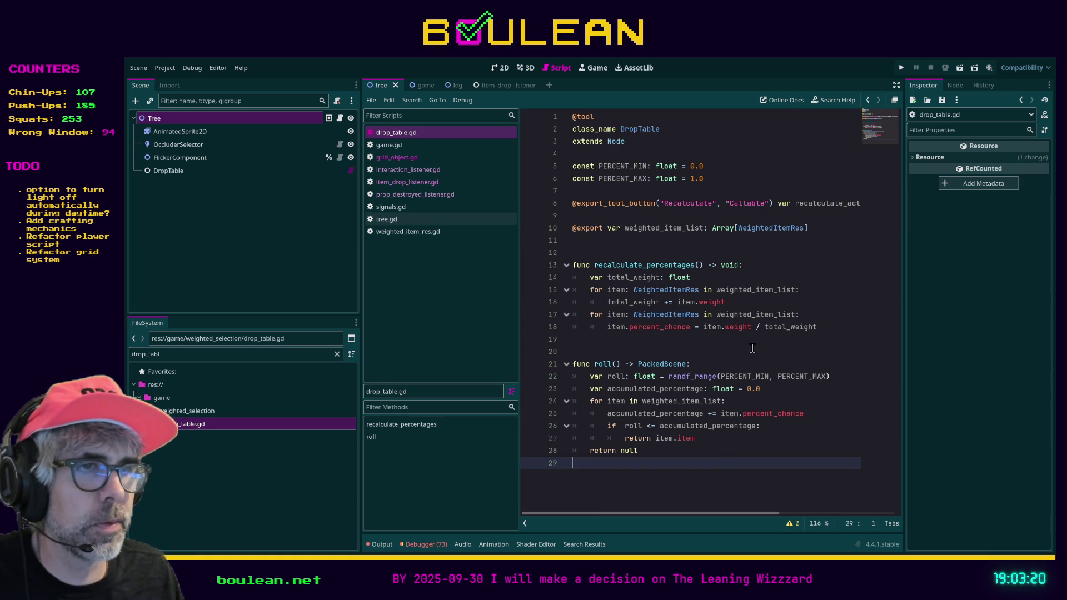
pyautogui.doubleClick(657, 364)
pyautogui.write('Resource')
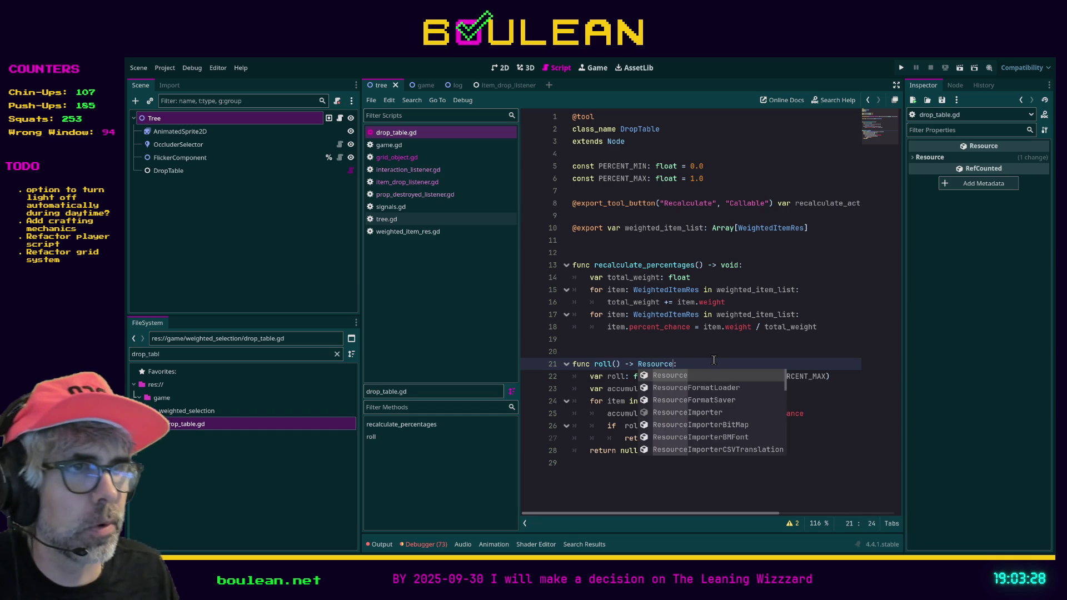
pyautogui.click(714, 360)
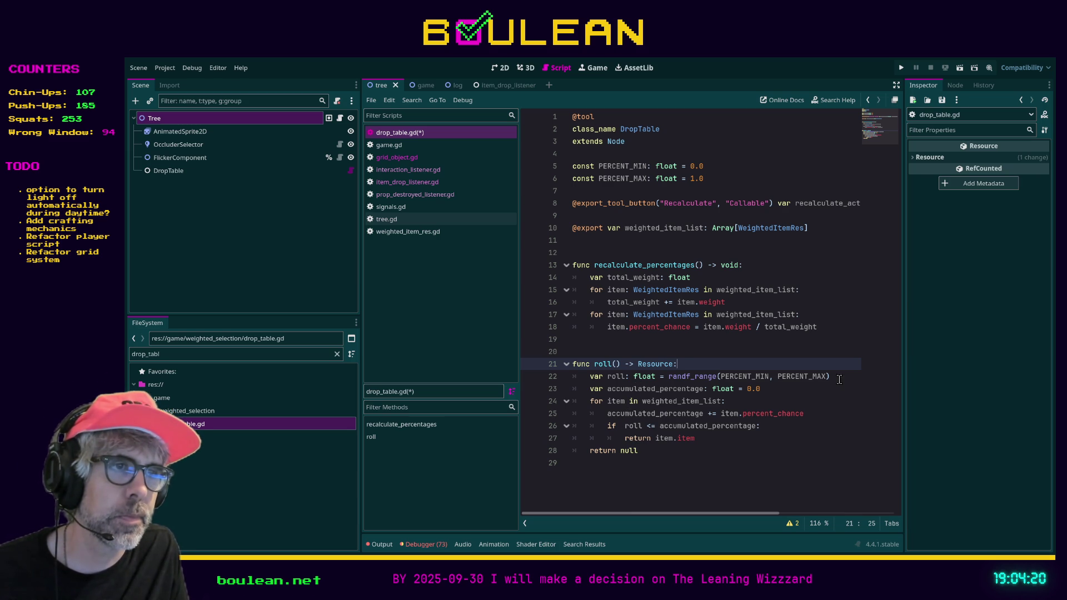
# Save drop_table.gd and clear the Item of the DropTable's first weighted entry.
pyautogui.click(671, 453)
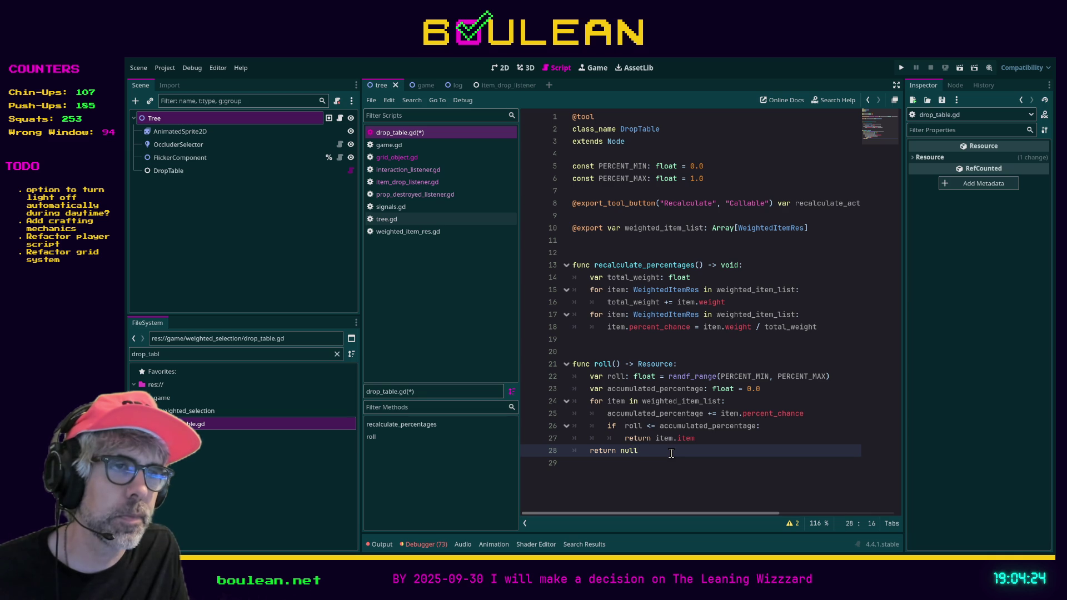
pyautogui.hotkey('ctrl', 's')
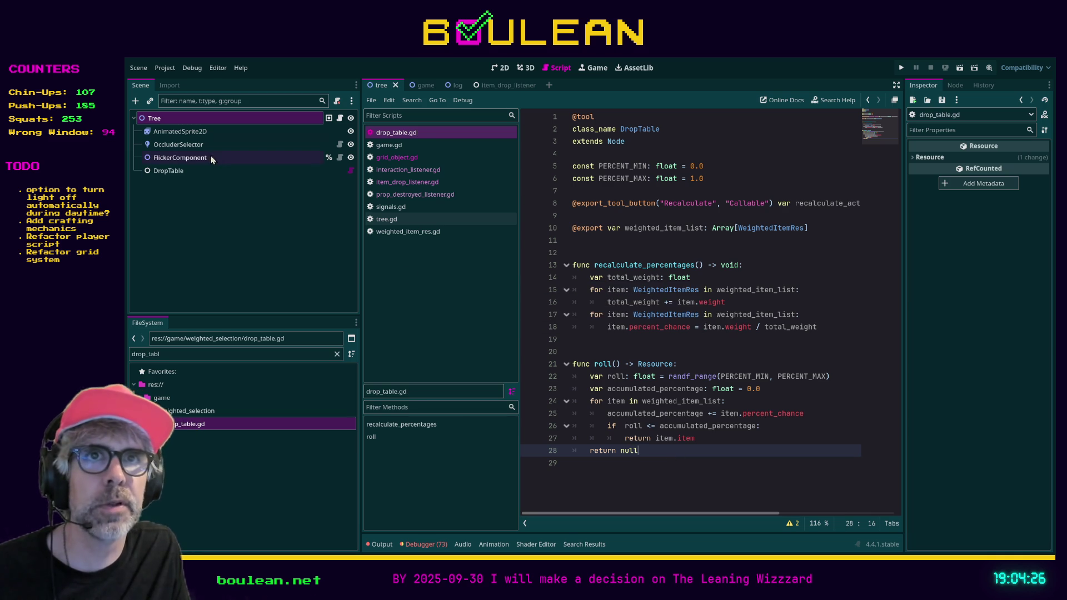
pyautogui.click(222, 131)
pyautogui.click(244, 118)
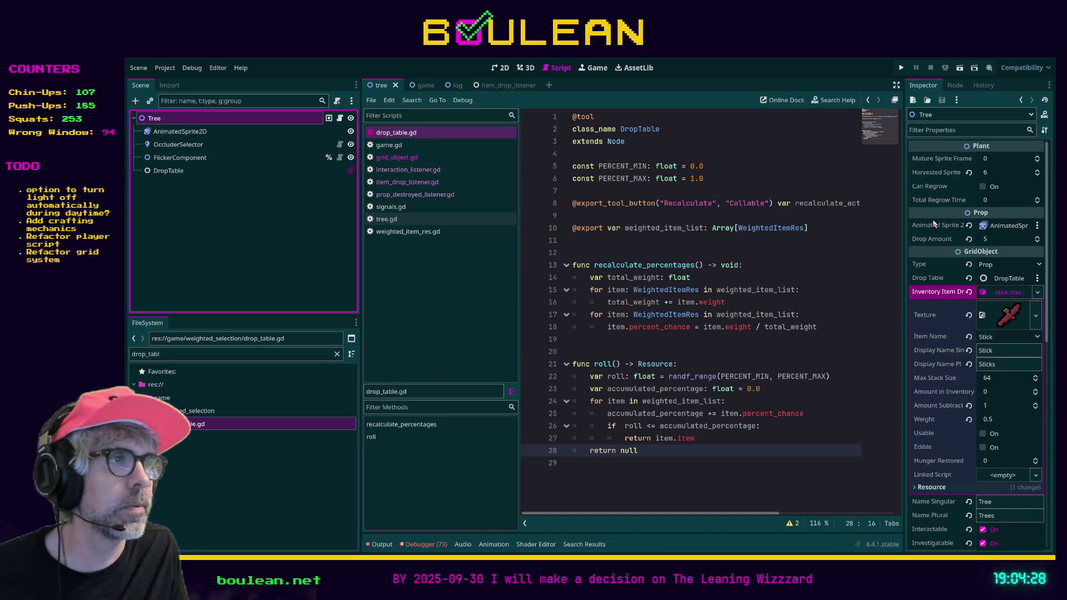
pyautogui.click(162, 174)
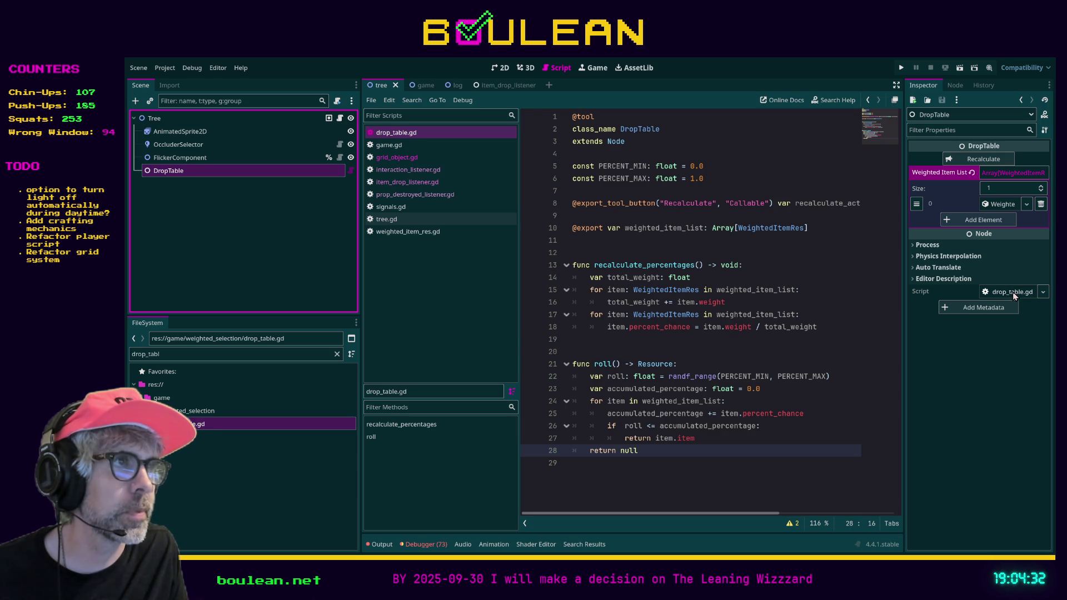
pyautogui.click(1001, 205)
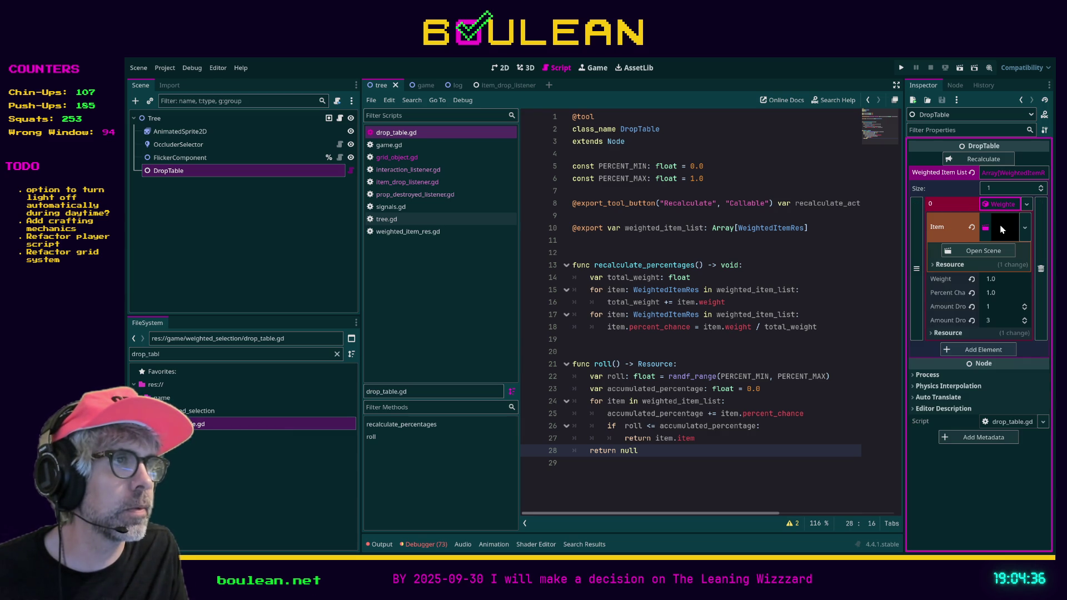
pyautogui.click(971, 229)
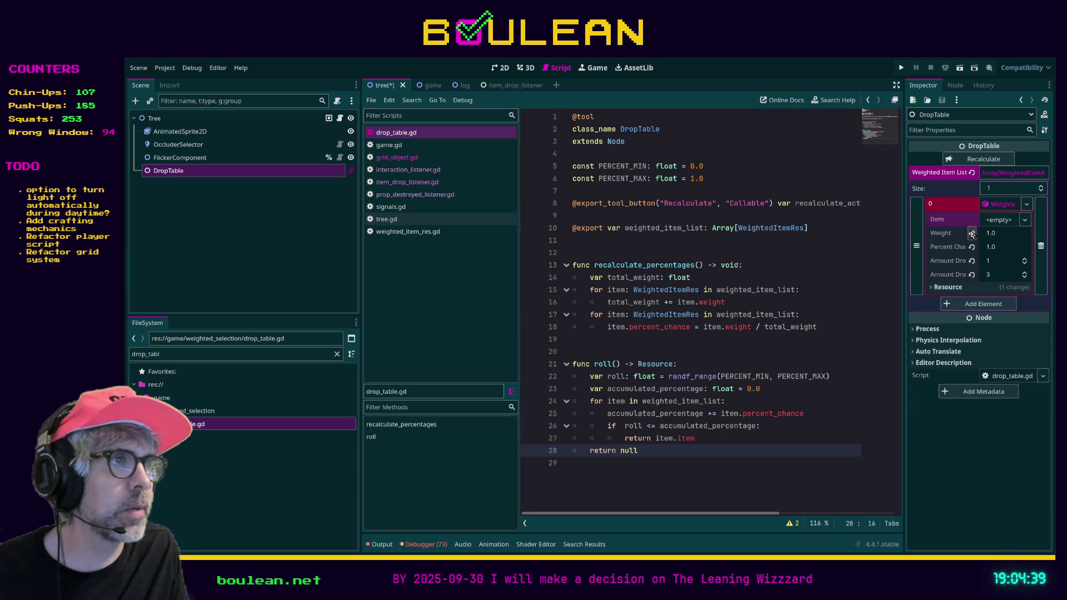
pyautogui.click(998, 206)
pyautogui.click(997, 205)
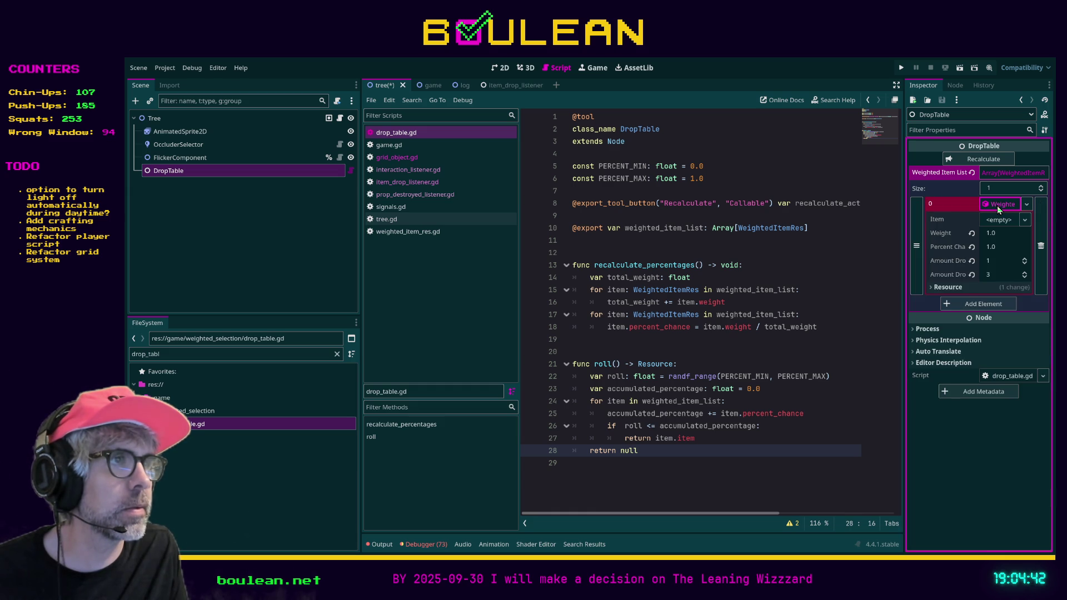
# Filter the project files by 'log'.
pyautogui.click(216, 354)
pyautogui.hotkey('ctrl', 'a')
pyautogui.press('BackSpace')
pyautogui.write('log')
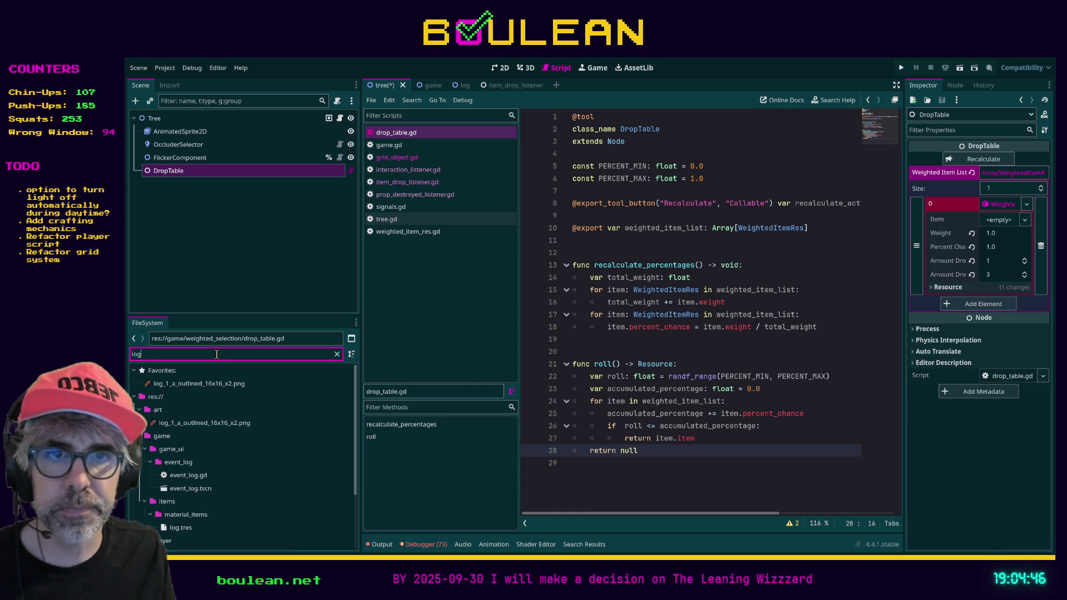
pyautogui.moveTo(181, 527)
pyautogui.mouseDown()
pyautogui.moveTo(955, 221)
pyautogui.moveTo(998, 219)
pyautogui.mouseUp()
pyautogui.click(997, 219)
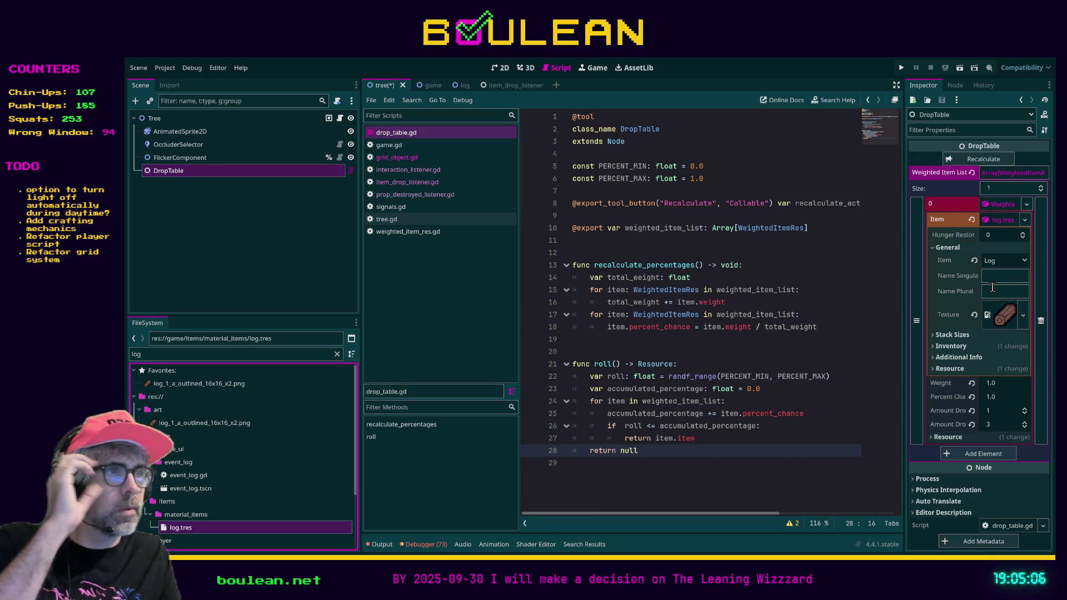
pyautogui.doubleClick(200, 528)
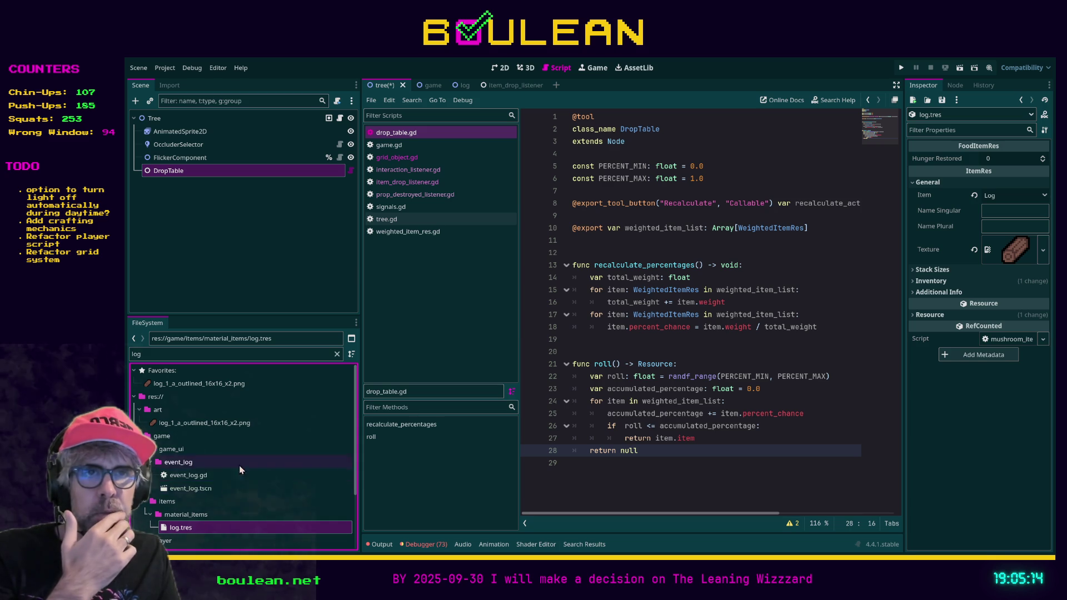
pyautogui.click(186, 166)
pyautogui.click(1011, 173)
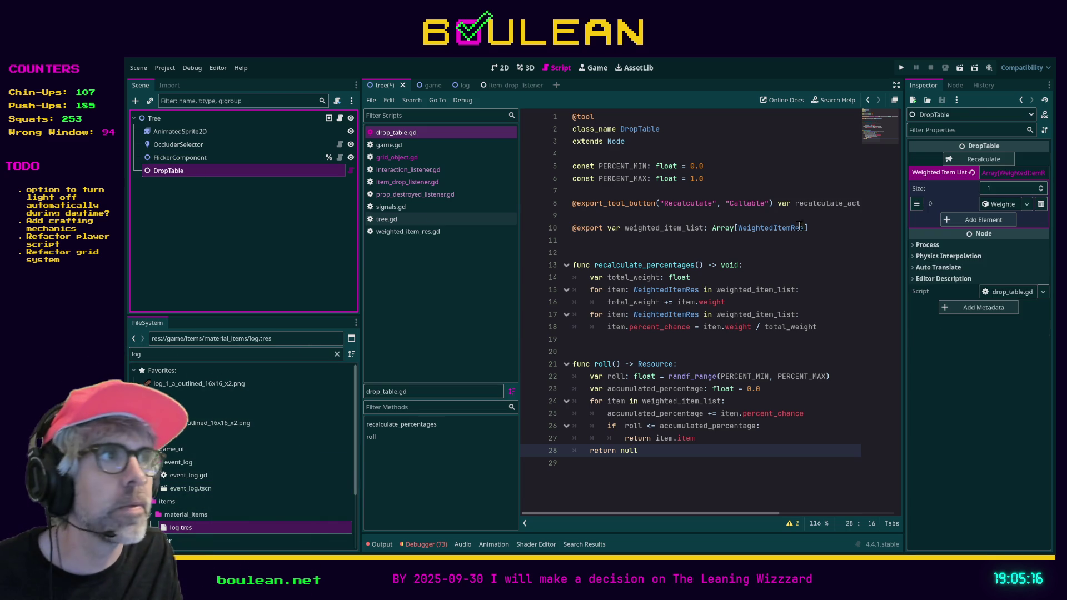
pyautogui.click(1000, 204)
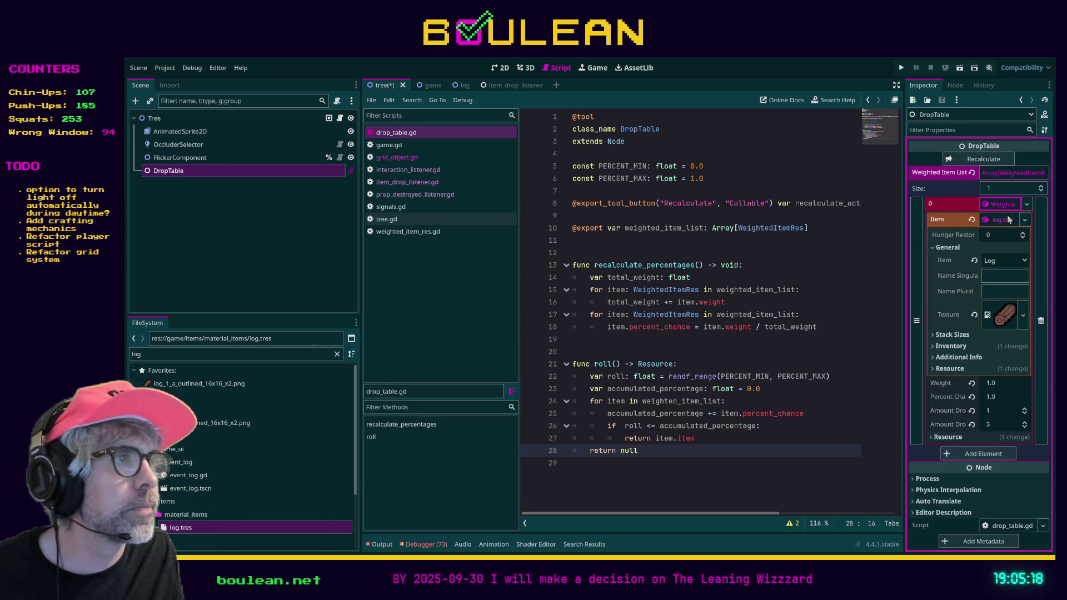
pyautogui.click(971, 219)
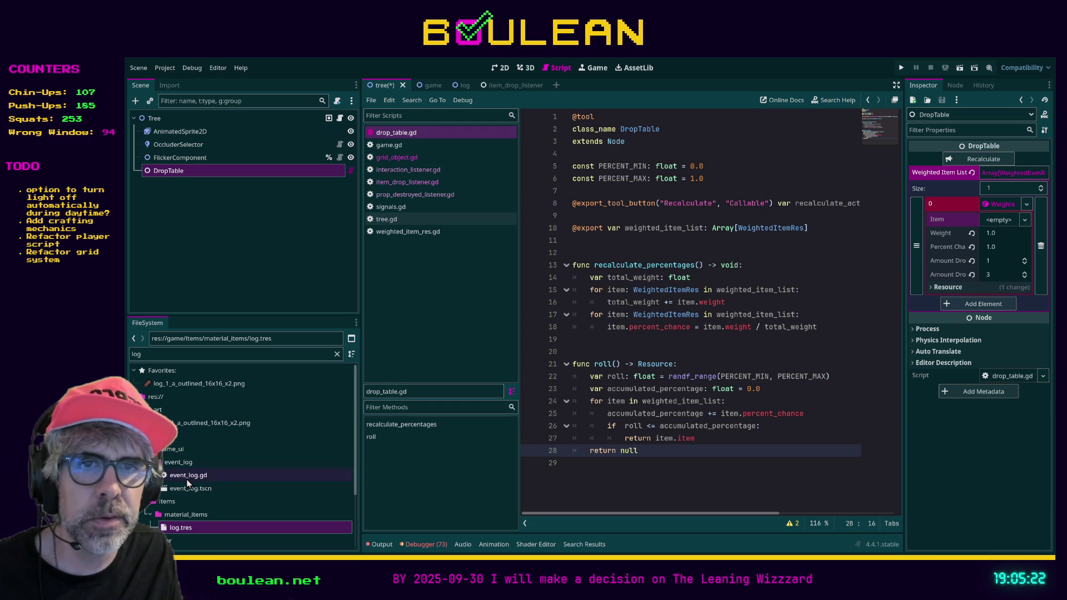
# Give log.tres the names 'Log' and 'Logs' and expand its stack size settings.
pyautogui.click(188, 528)
pyautogui.click(1014, 211)
pyautogui.write('Log')
pyautogui.press('Tab')
pyautogui.write('Logs')
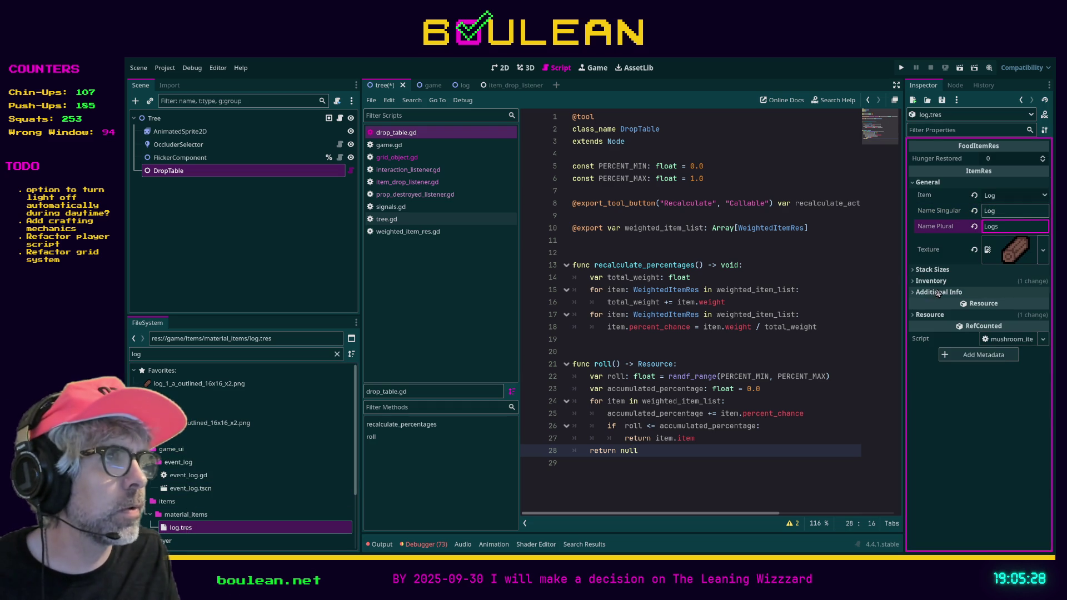
pyautogui.click(912, 271)
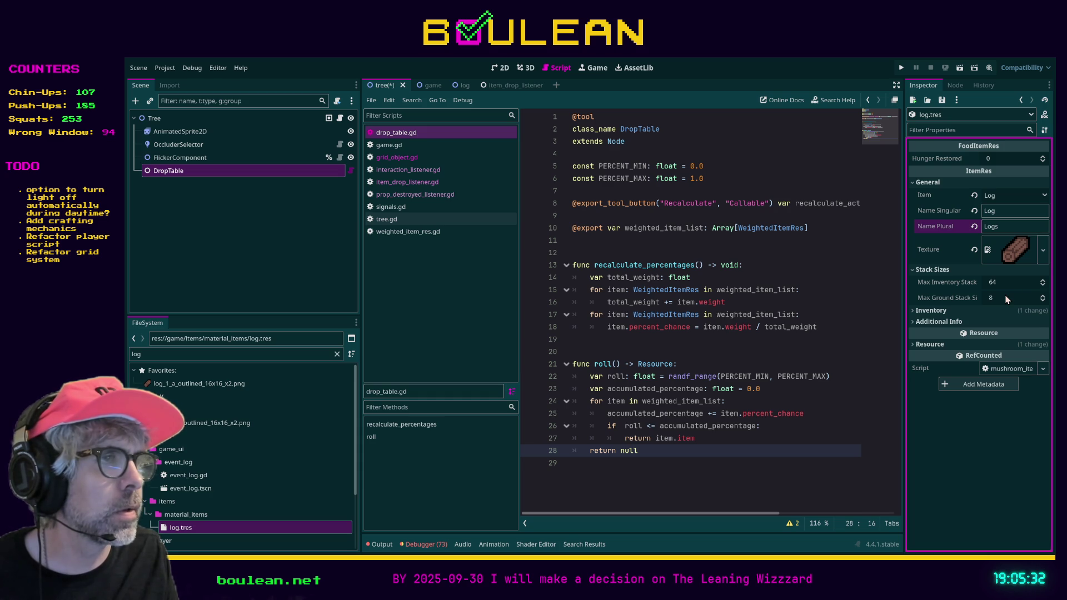
# Save the tree scene and clear the filter to browse the items folder.
pyautogui.click(776, 447)
pyautogui.hotkey('ctrl', 's')
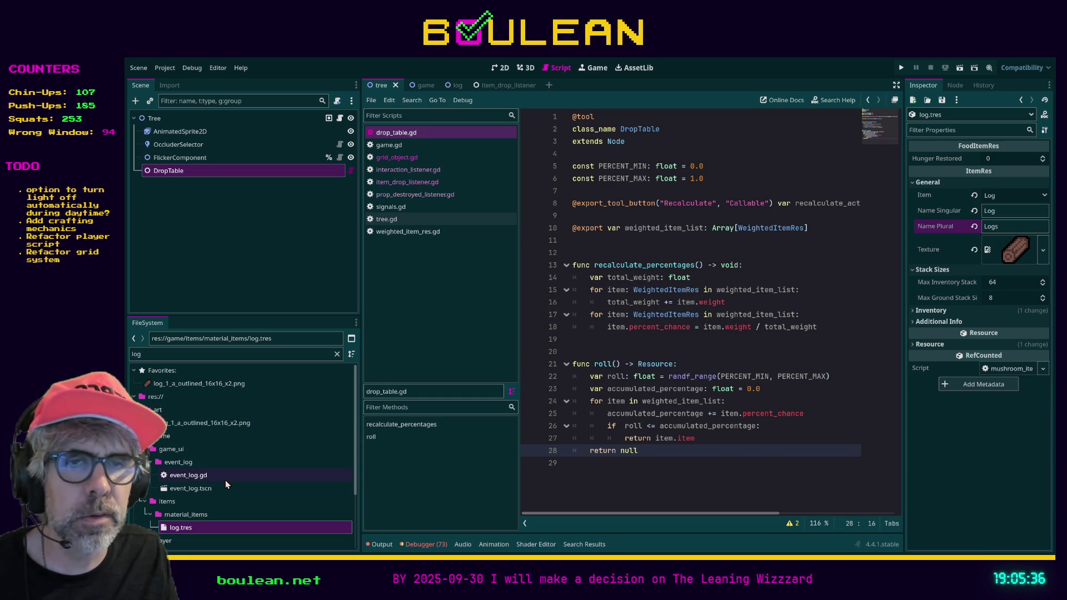
pyautogui.scroll(-2, 294, 443)
pyautogui.click(162, 458)
pyautogui.click(336, 354)
pyautogui.scroll(-5, 305, 406)
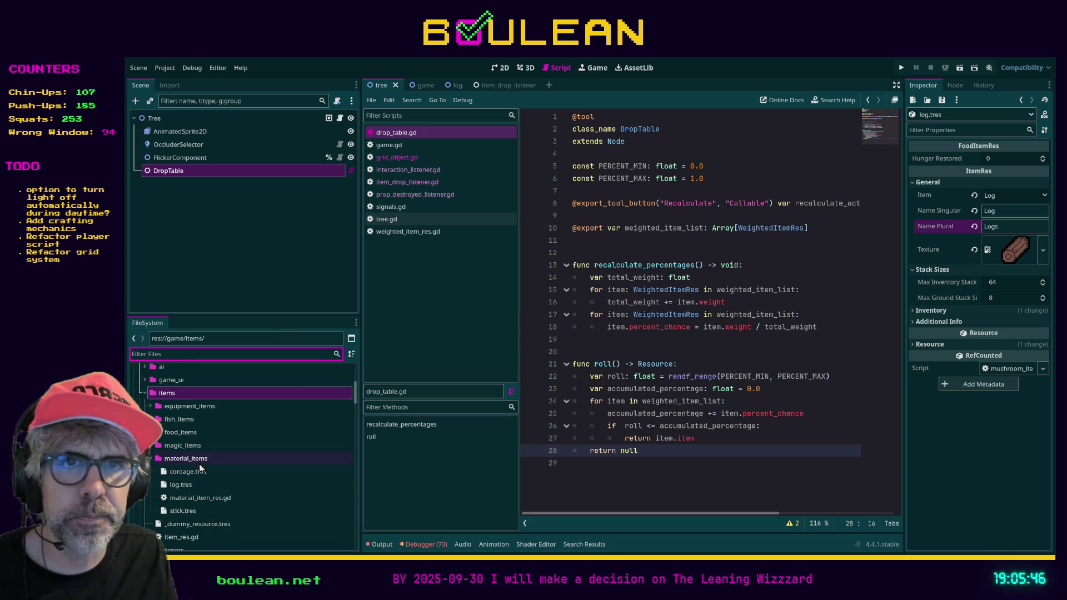
# Open item_res.gd and give the weight export a default value of '= 1.0'.
pyautogui.click(151, 459)
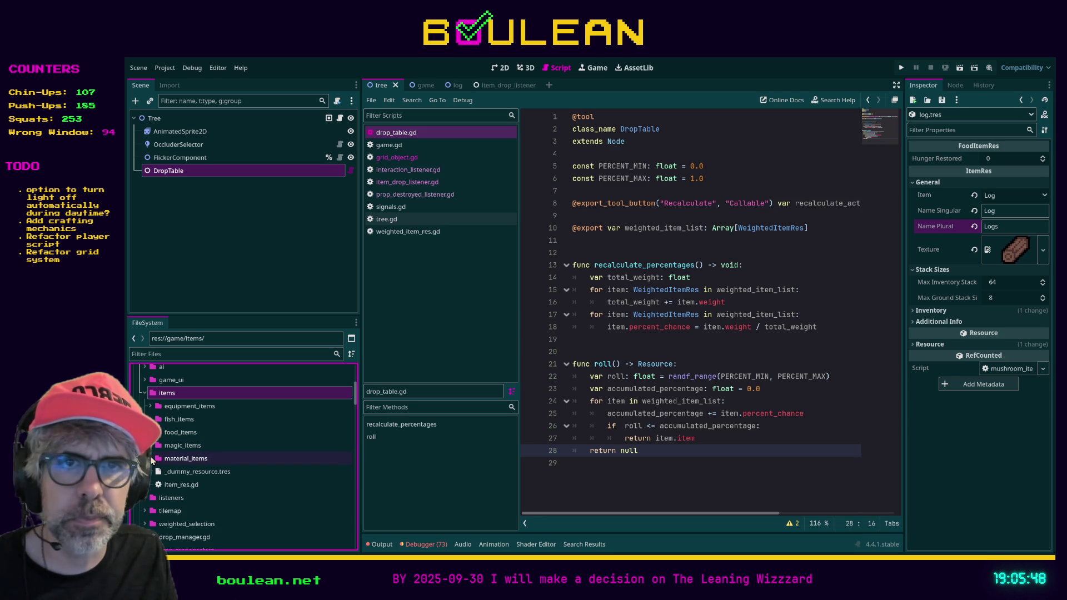
pyautogui.click(185, 485)
pyautogui.doubleClick(185, 485)
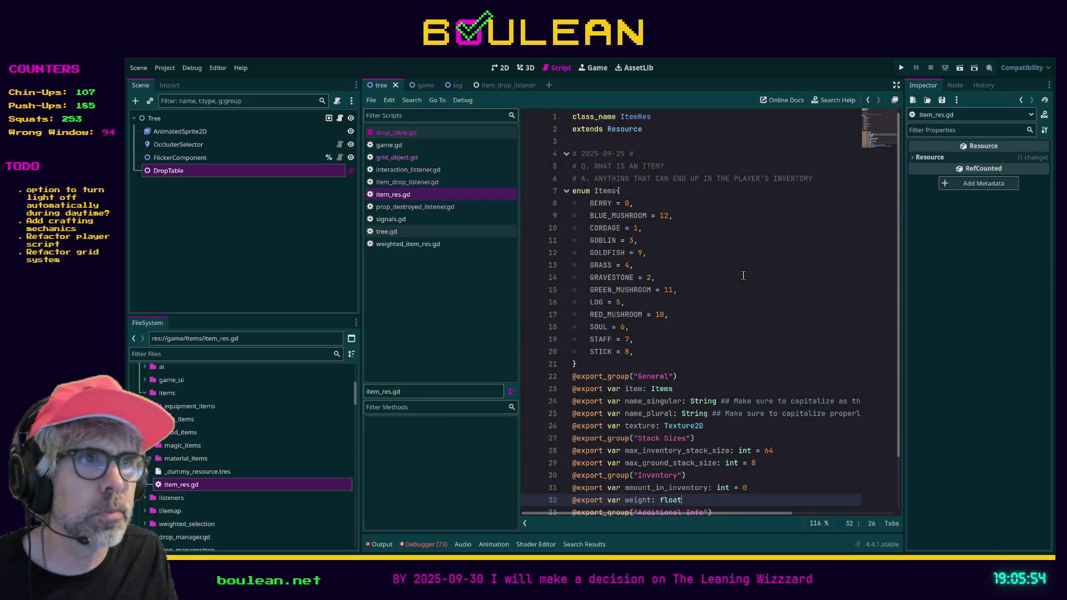
pyautogui.scroll(-1, 743, 275)
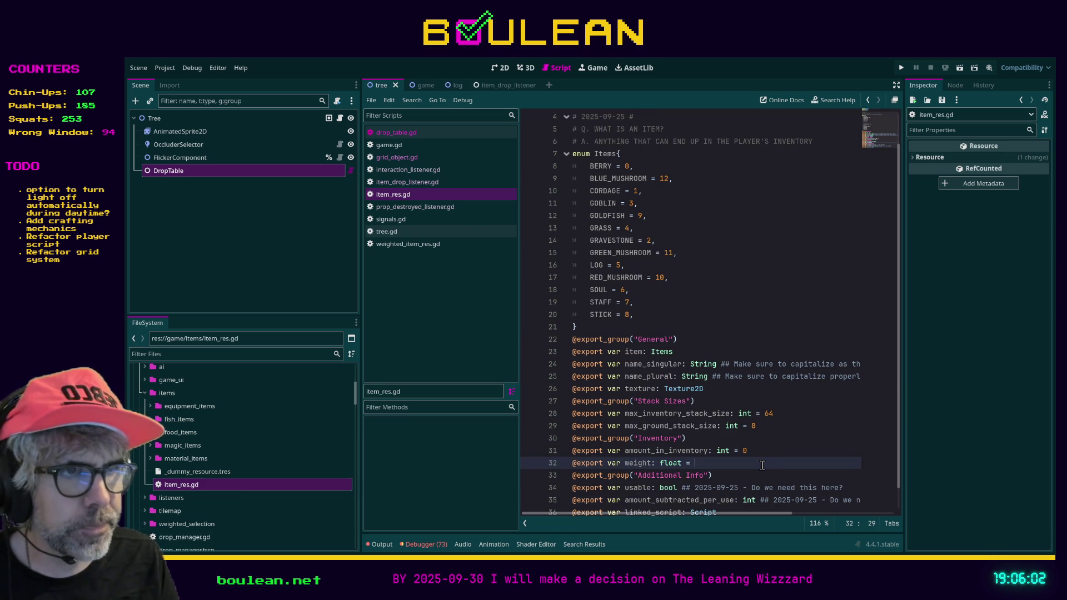
pyautogui.write('= 1.0')
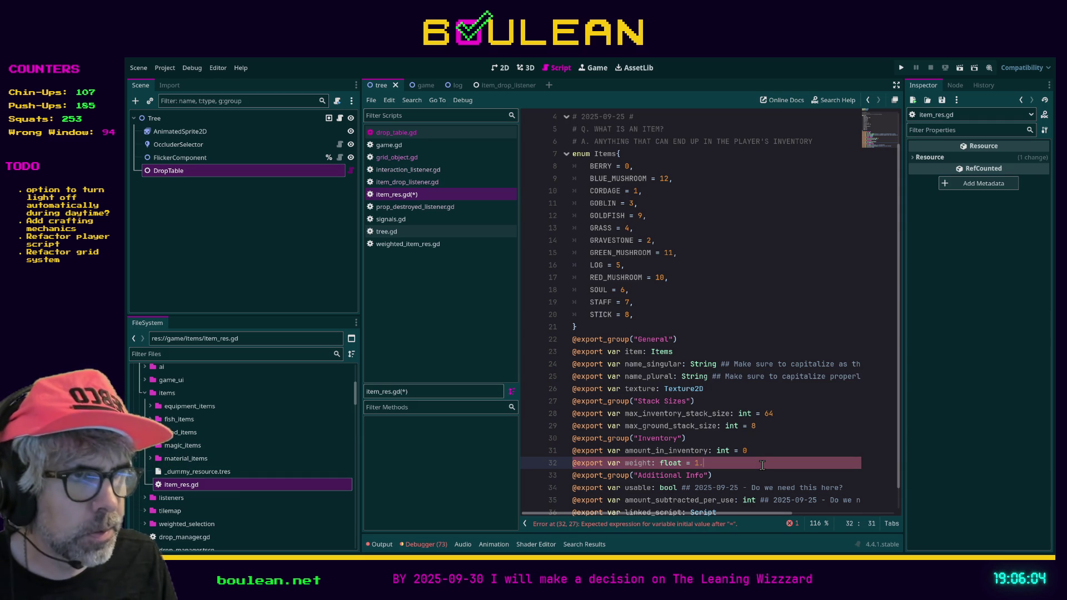
# Save item_res.gd and select the DropTable node in the Scene dock.
pyautogui.scroll(-1, 747, 464)
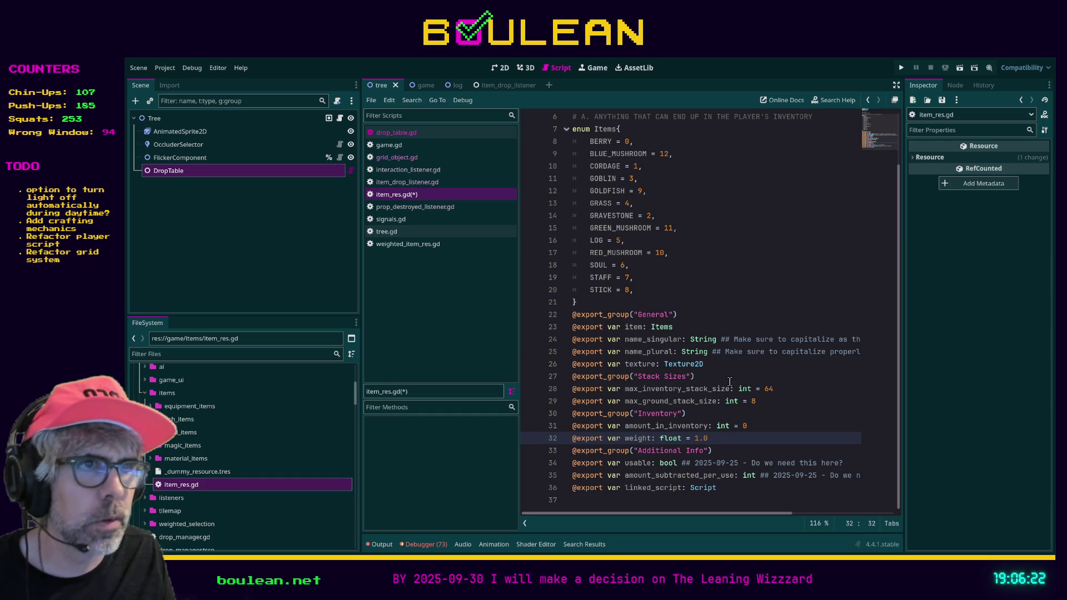
pyautogui.click(729, 409)
pyautogui.hotkey('ctrl', 's')
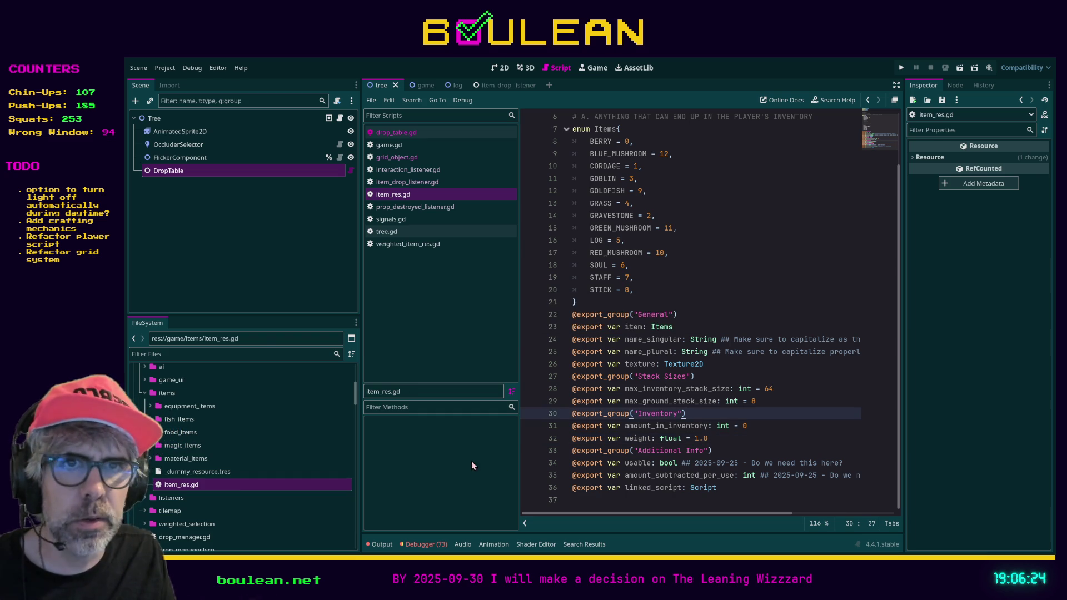
pyautogui.click(169, 158)
pyautogui.click(168, 171)
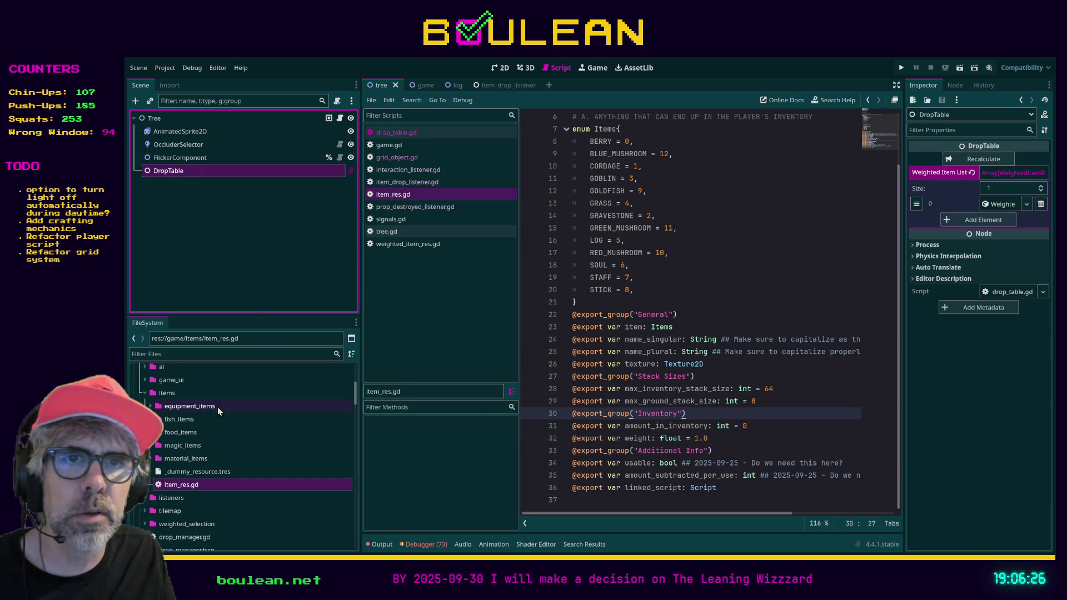
# Filter the FileSystem for 'log' and assign log.tres as element 0's Item.
pyautogui.click(209, 359)
pyautogui.write('log')
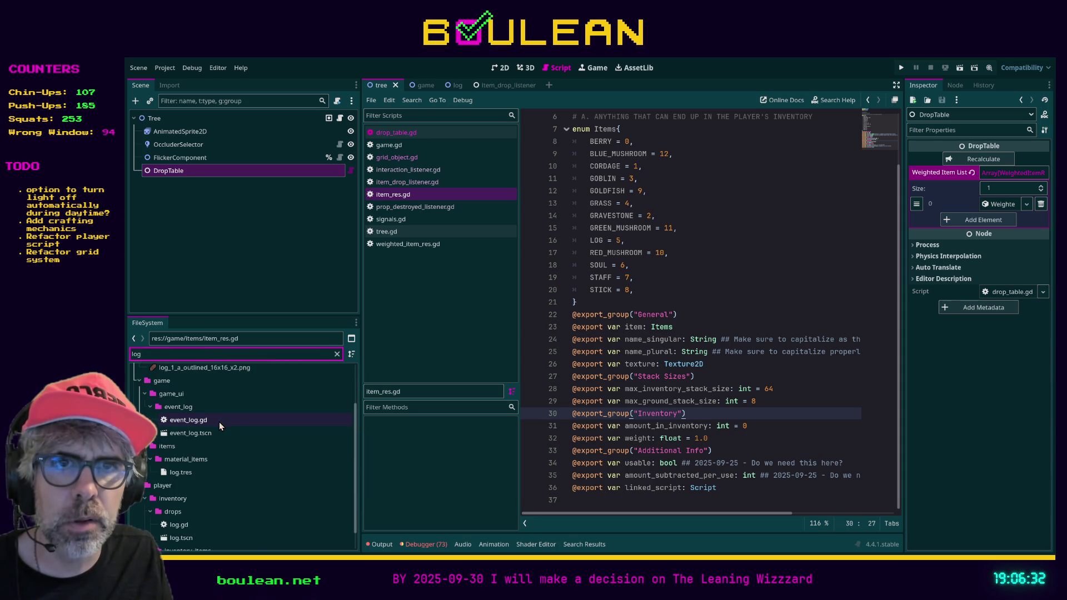
pyautogui.moveTo(177, 449)
pyautogui.mouseDown()
pyautogui.moveTo(611, 303)
pyautogui.moveTo(1007, 223)
pyautogui.moveTo(984, 220)
pyautogui.mouseUp()
pyautogui.click(993, 202)
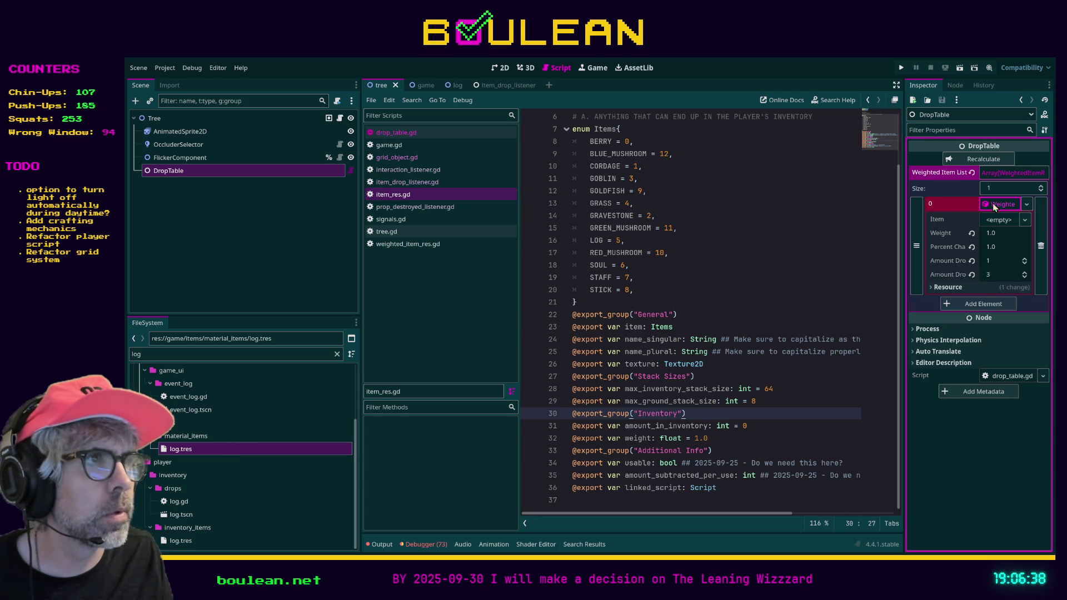
pyautogui.moveTo(194, 452)
pyautogui.mouseDown()
pyautogui.moveTo(778, 264)
pyautogui.moveTo(998, 223)
pyautogui.mouseUp()
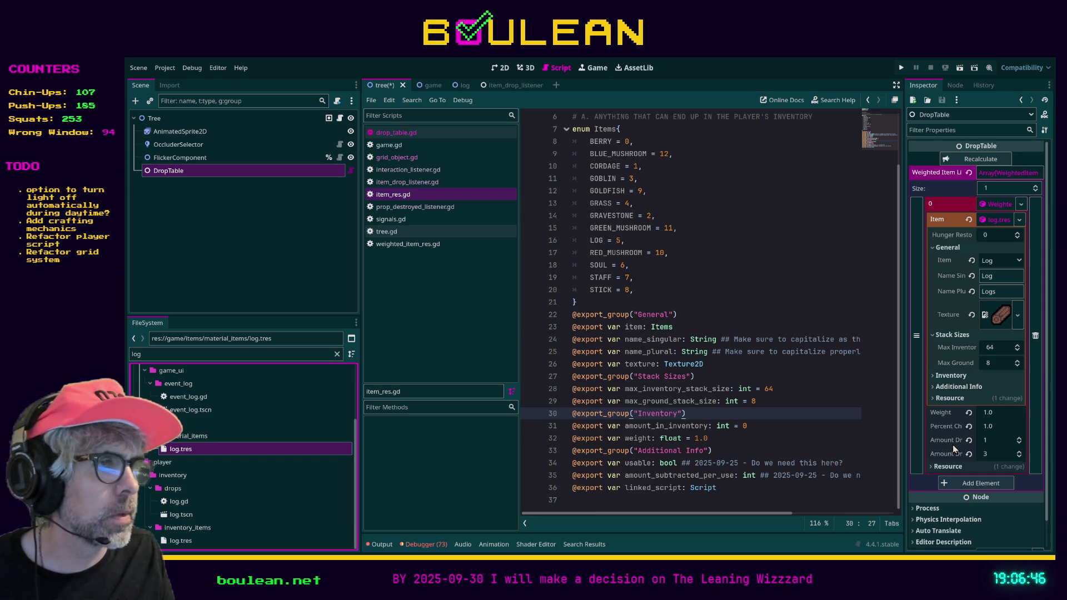
# Recalculate the drop table percentages and open drop_table.gd in the script editor.
pyautogui.click(967, 161)
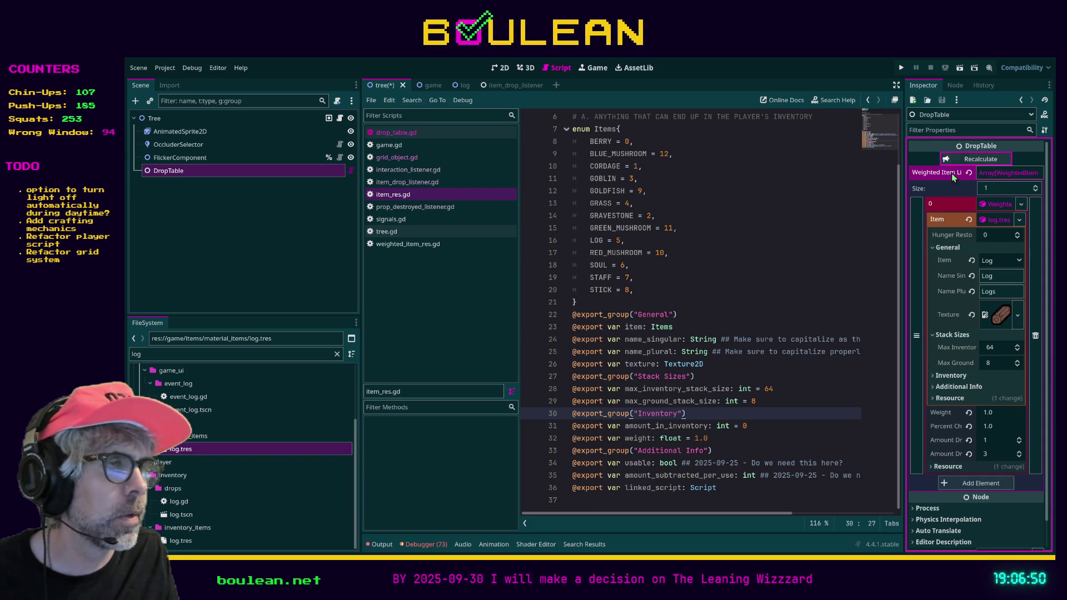
pyautogui.click(791, 406)
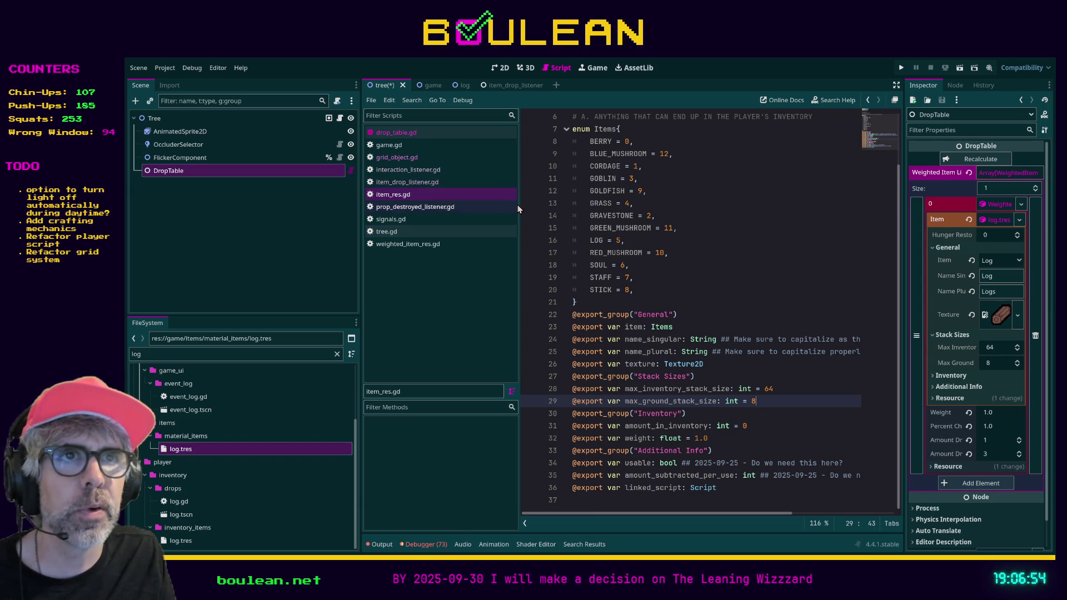
pyautogui.click(395, 135)
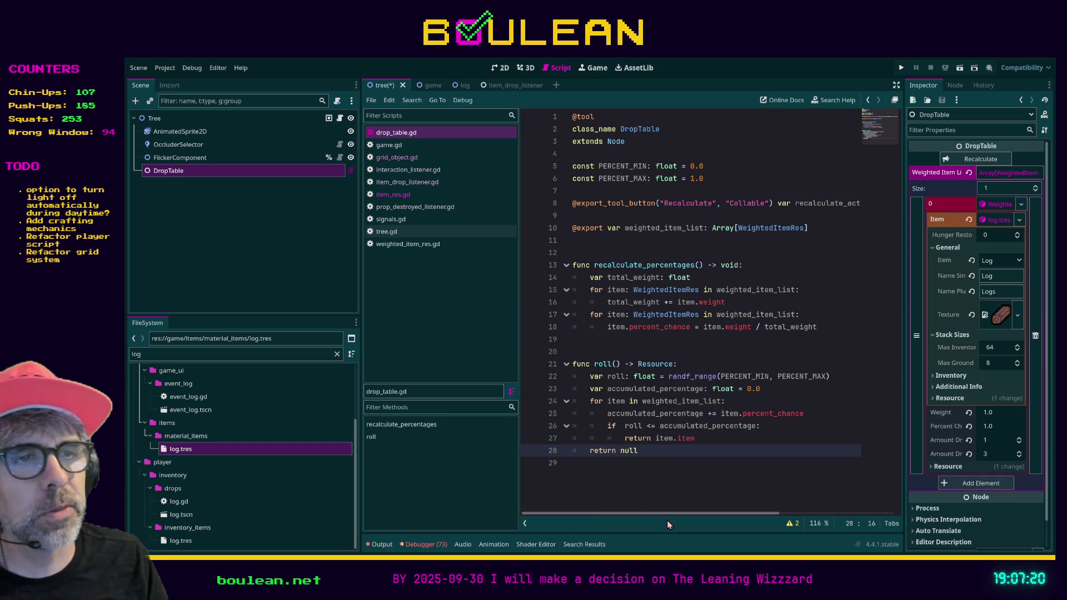
# Add a new function get_drop_amount() -> int: below the roll function.
pyautogui.press('Return')
pyautogui.press('Return')
pyautogui.press('BackSpace')
pyautogui.press('Return')
pyautogui.press('Return')
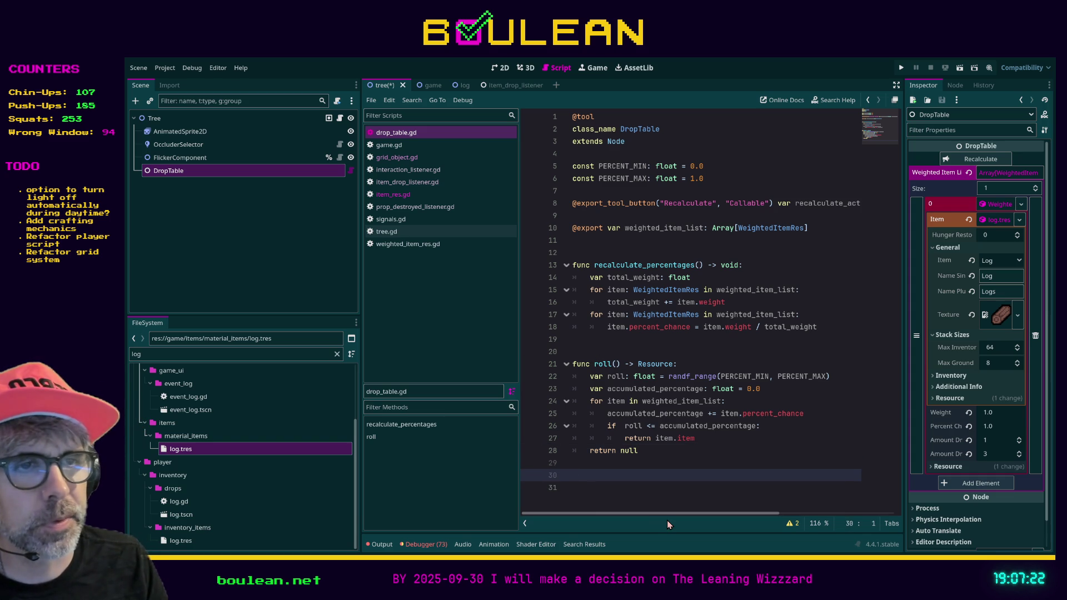
pyautogui.write('func get_amo')
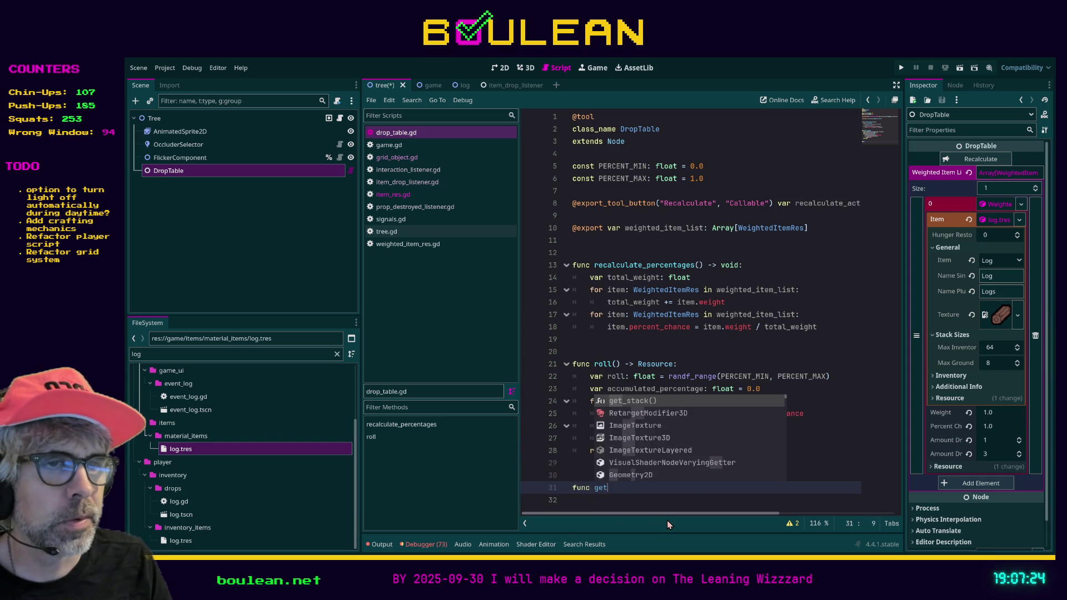
pyautogui.press('BackSpace')
pyautogui.press('BackSpace')
pyautogui.press('BackSpace')
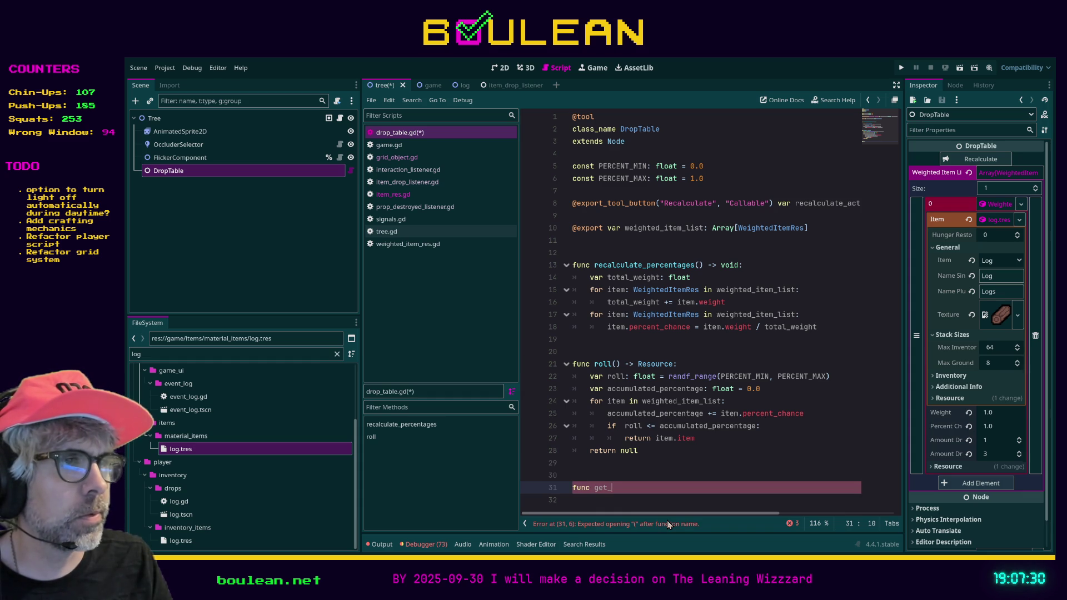
pyautogui.write('rop_amount() -> i')
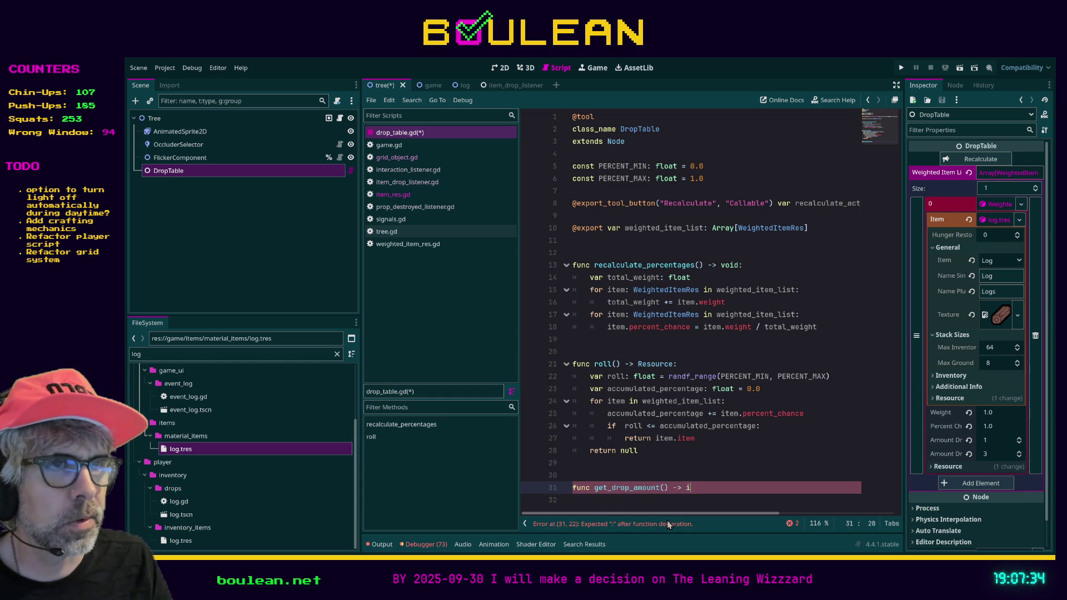
pyautogui.write('nt:')
pyautogui.press('Return')
# Begin the function body with a roll variable assigned from randi_range().
pyautogui.write('var roll: float')
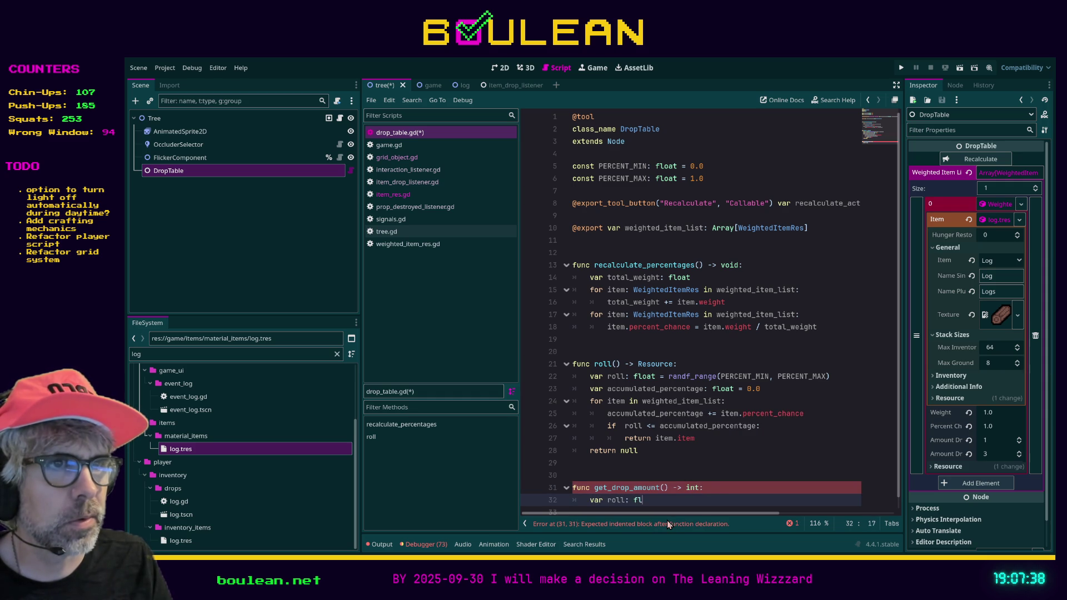
pyautogui.press('BackSpace')
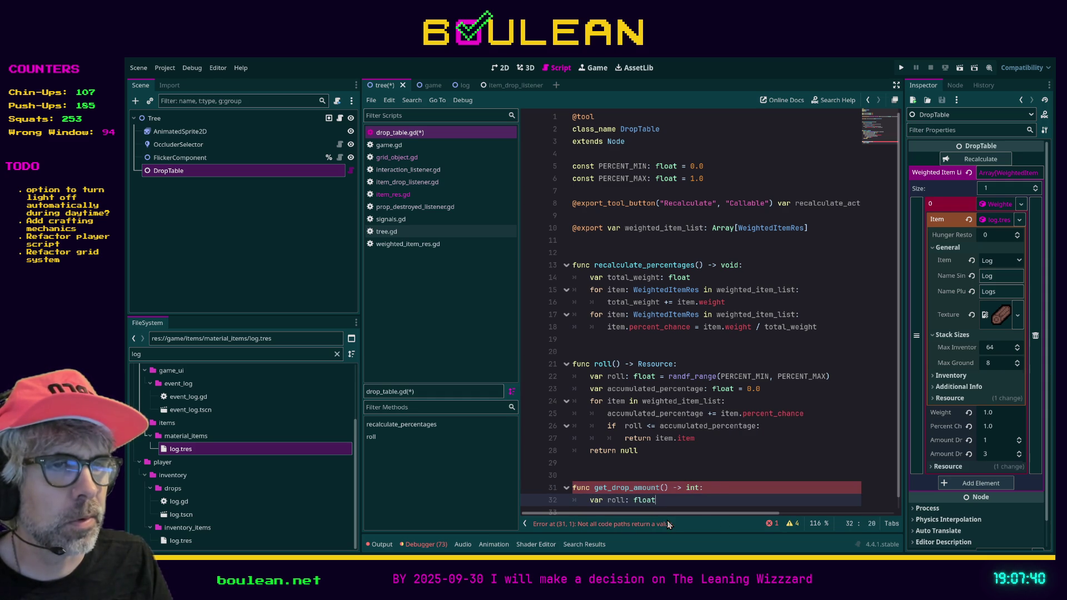
pyautogui.press('BackSpace')
pyautogui.press('BackSpace')
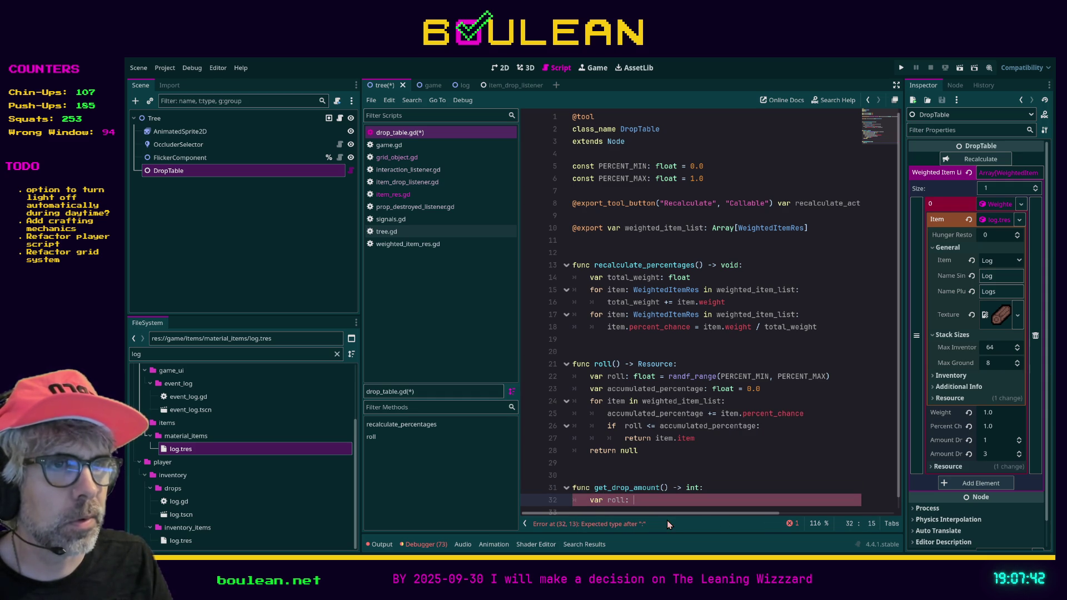
pyautogui.write('di')
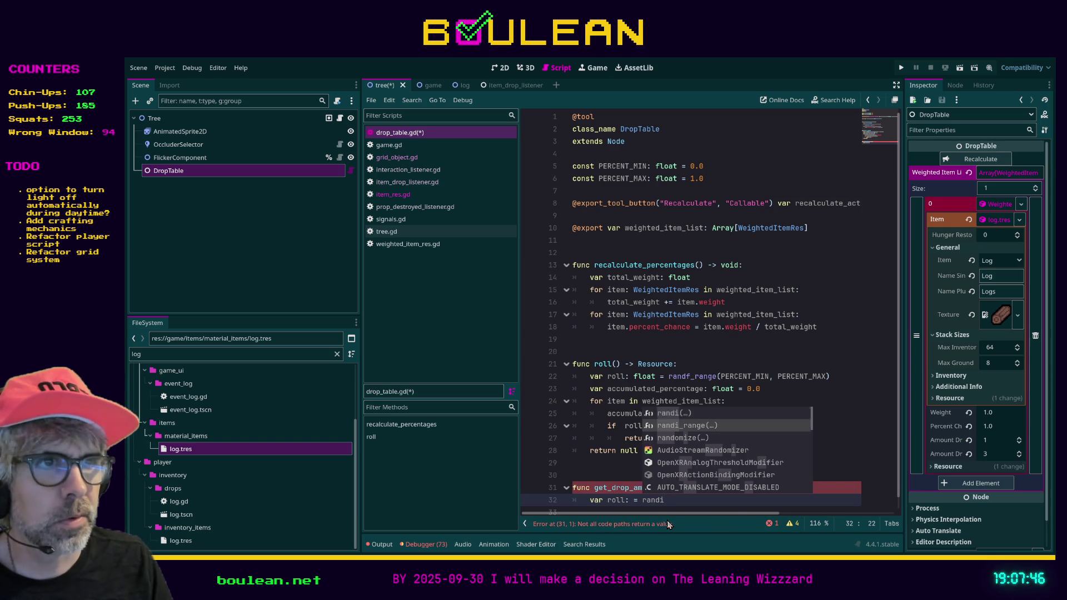
pyautogui.press('Down')
pyautogui.press('Return')
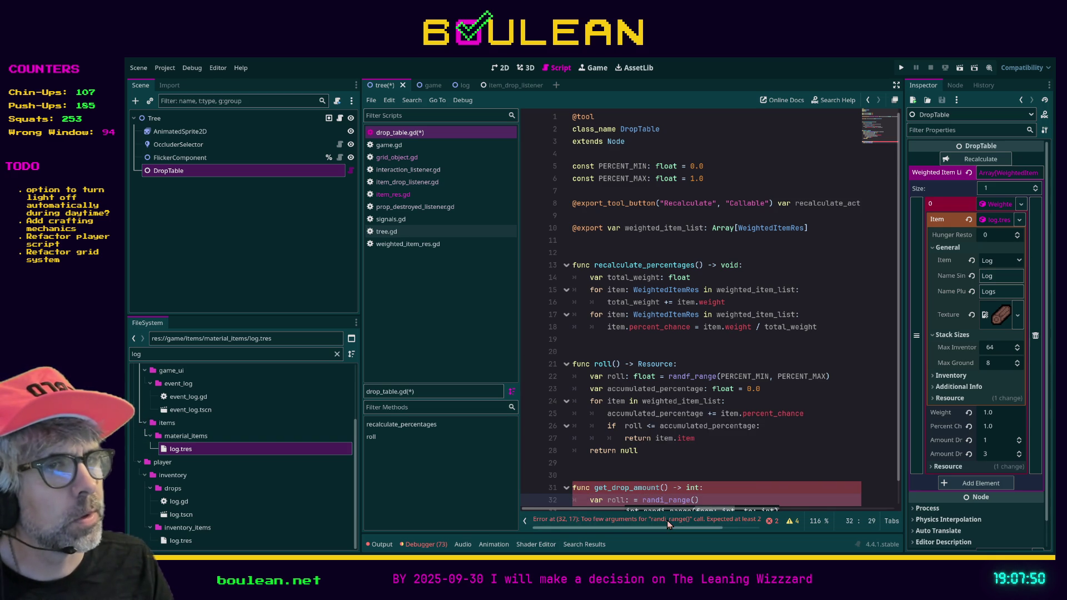
pyautogui.write('MAX')
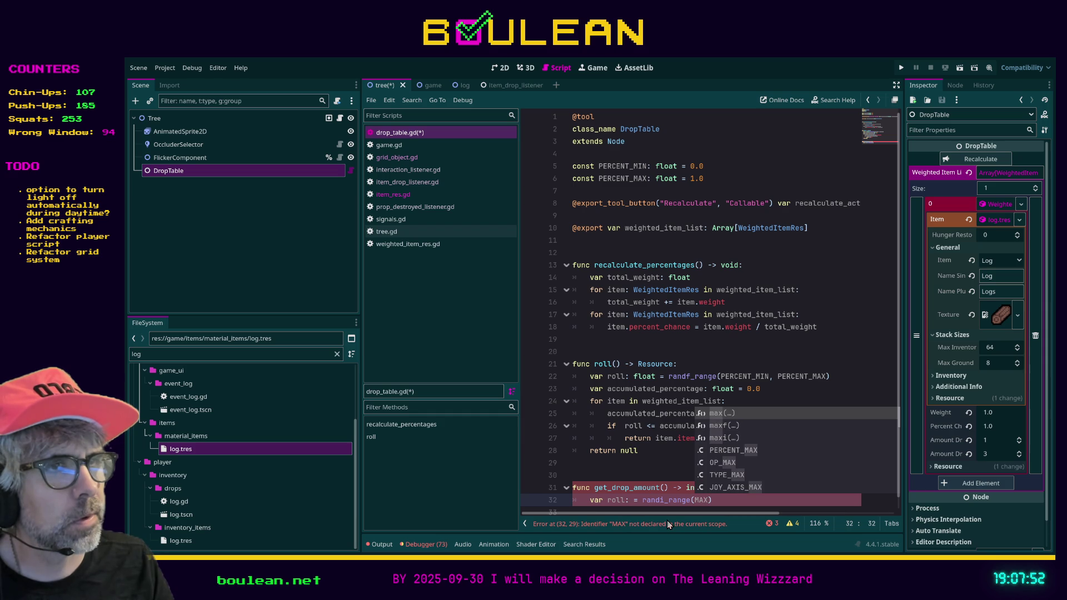
pyautogui.press('BackSpace')
pyautogui.press('BackSpace')
pyautogui.press('BackSpace')
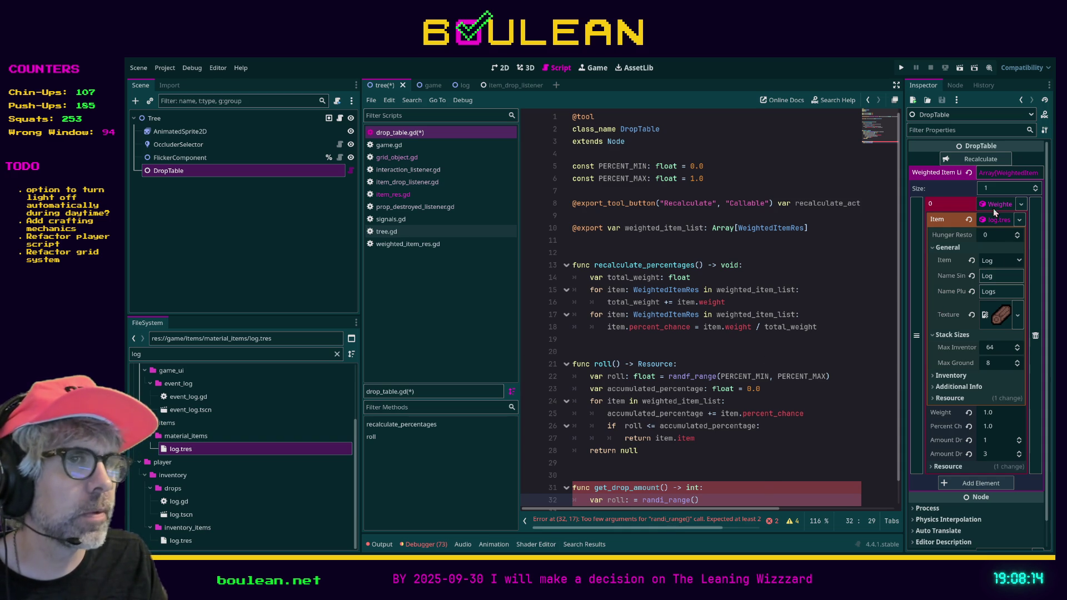
# Add an item: Resource parameter and start an item. argument inside randi_range.
pyautogui.click(663, 487)
pyautogui.scroll(-1, 721, 446)
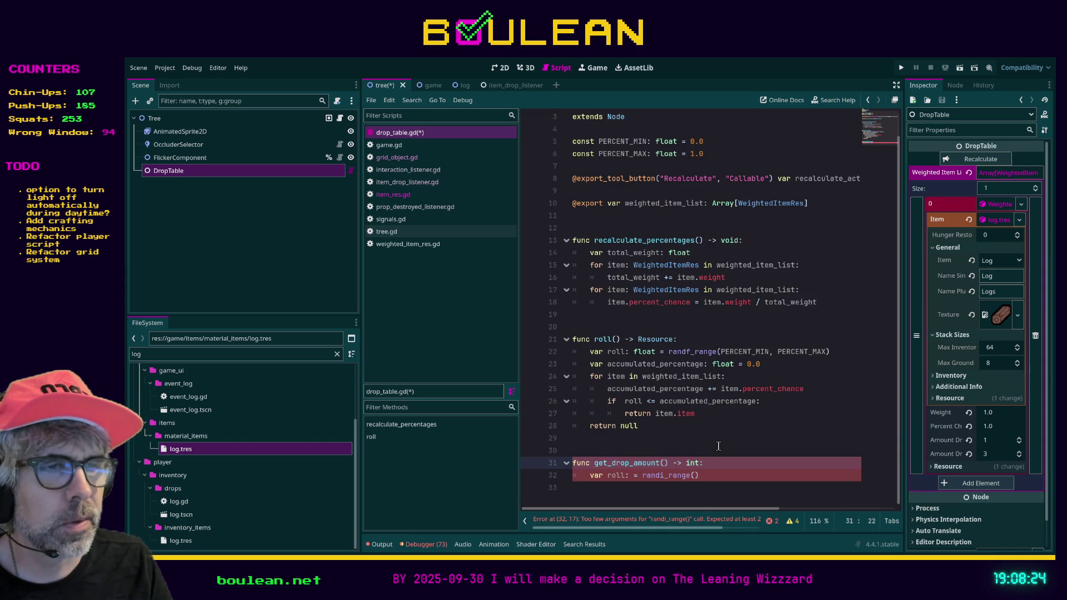
pyautogui.write('item')
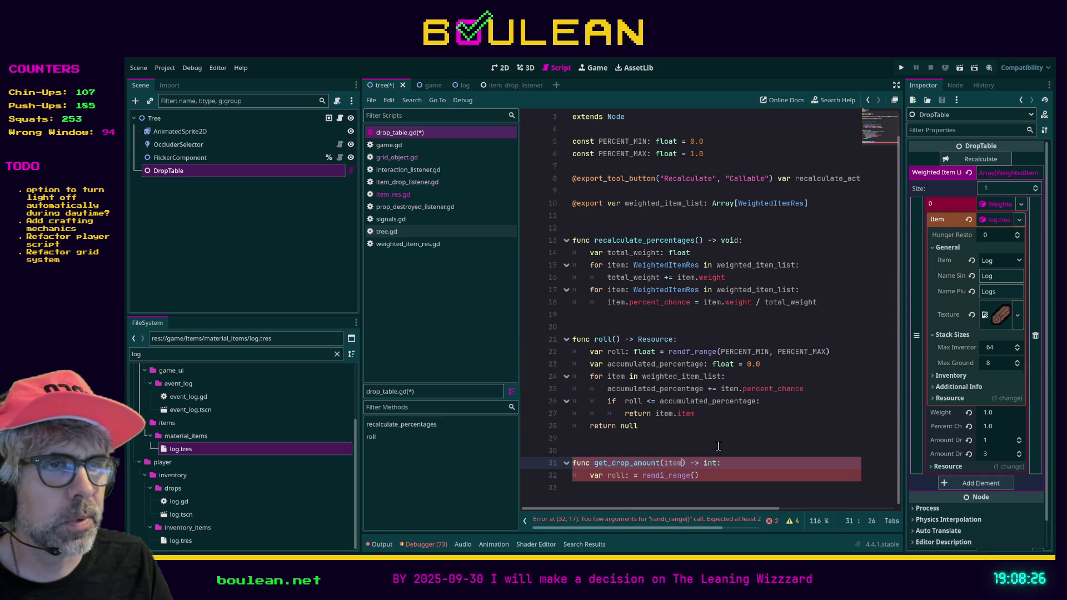
pyautogui.write(': Res')
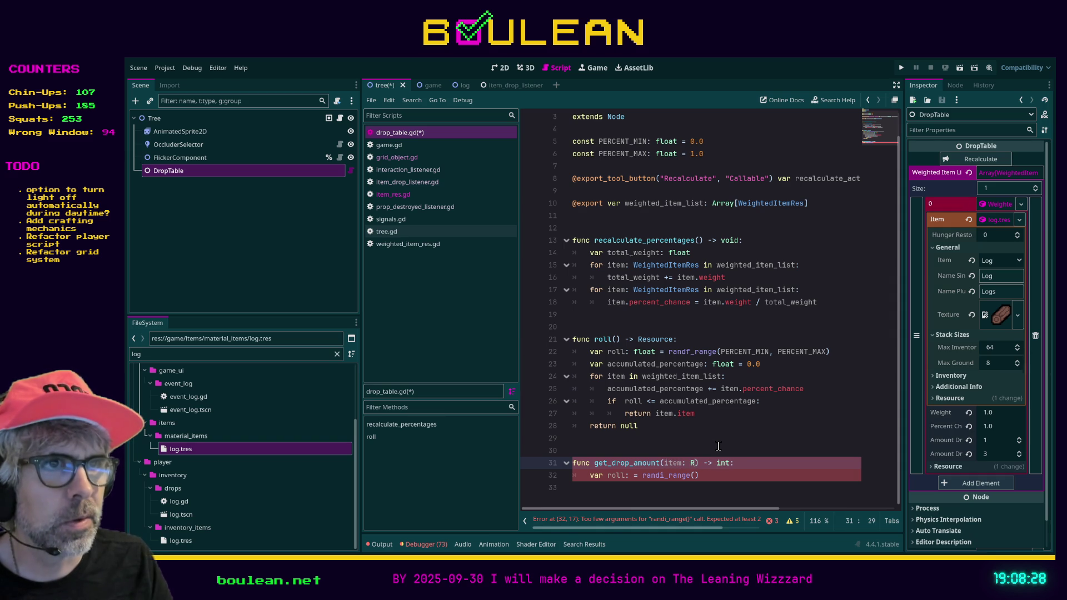
pyautogui.write('ource')
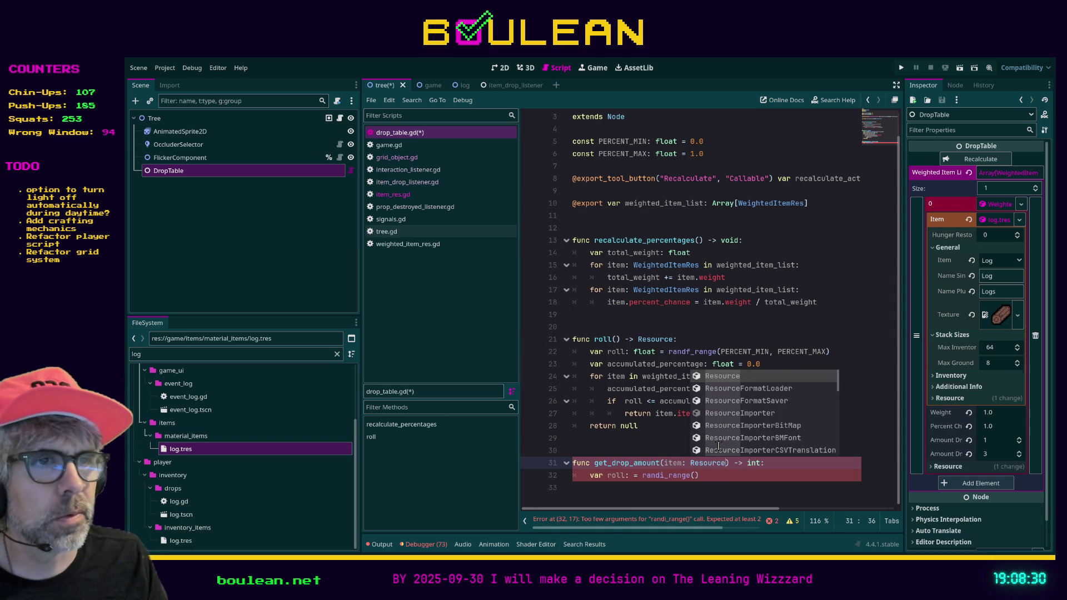
pyautogui.click(711, 475)
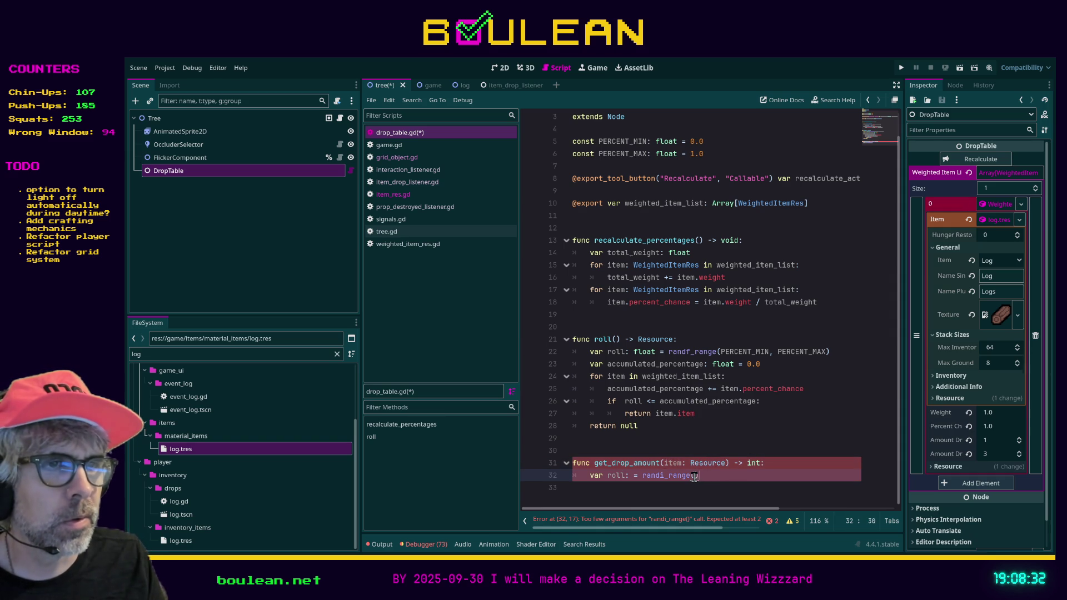
pyautogui.write('item')
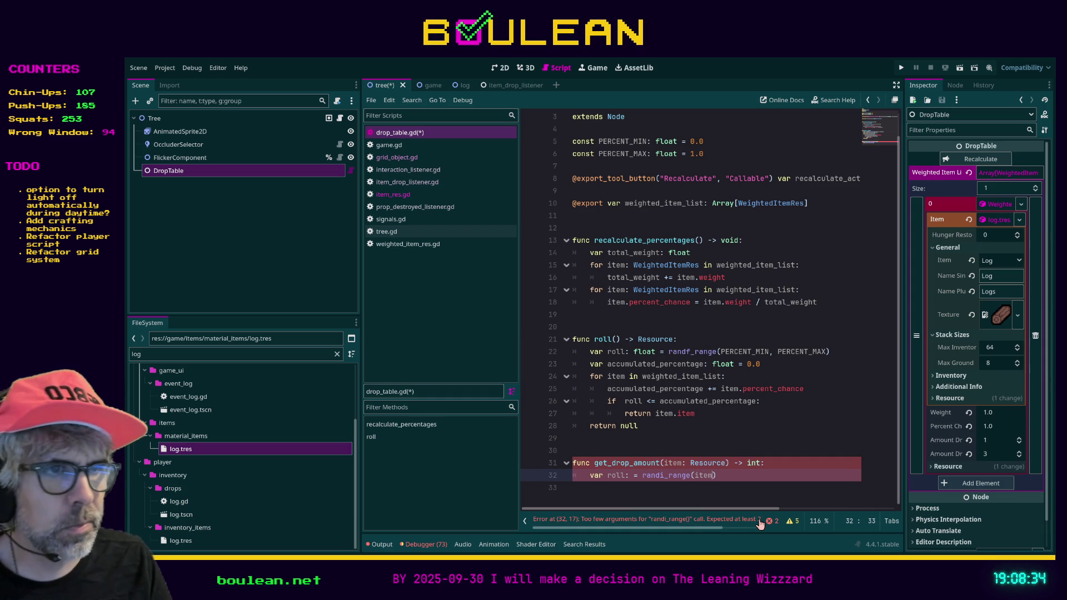
pyautogui.write('.')
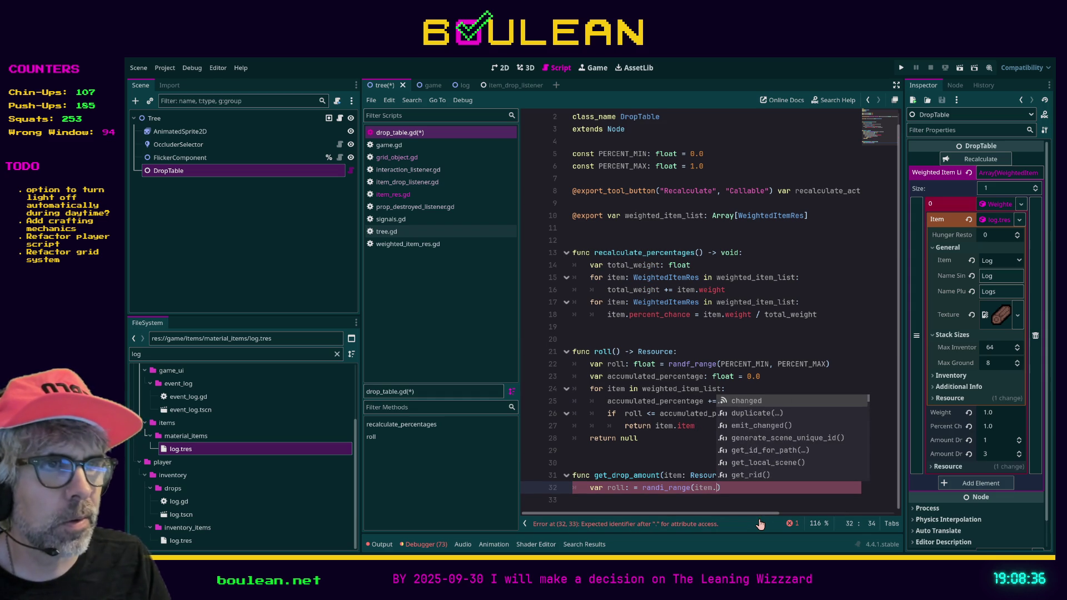
# Change the parameter type to ItemRes and complete the randi_range argument as item.max.
pyautogui.doubleClick(698, 475)
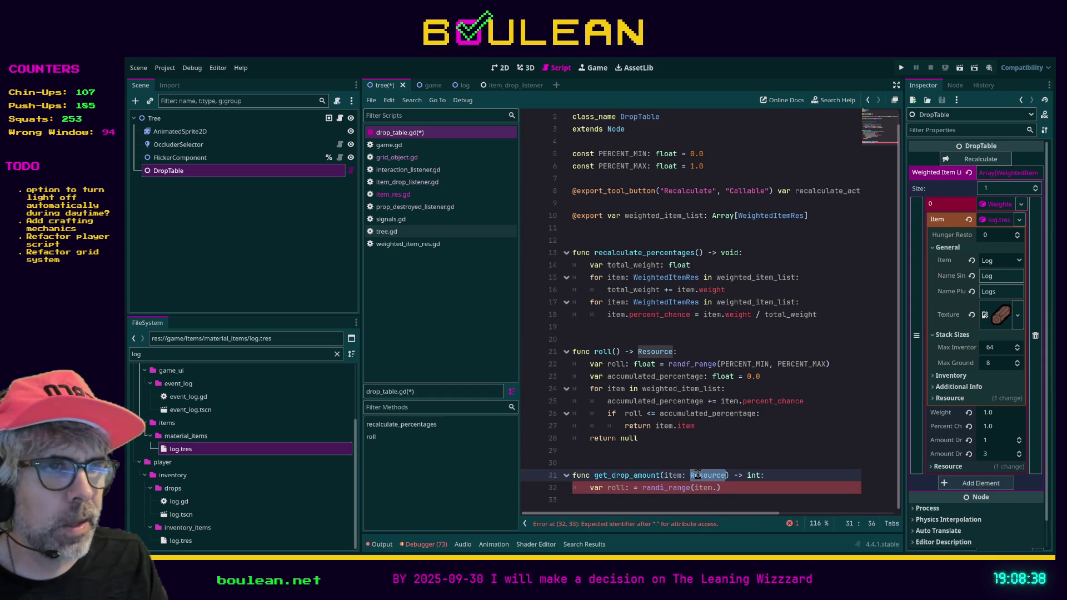
pyautogui.write('Invent')
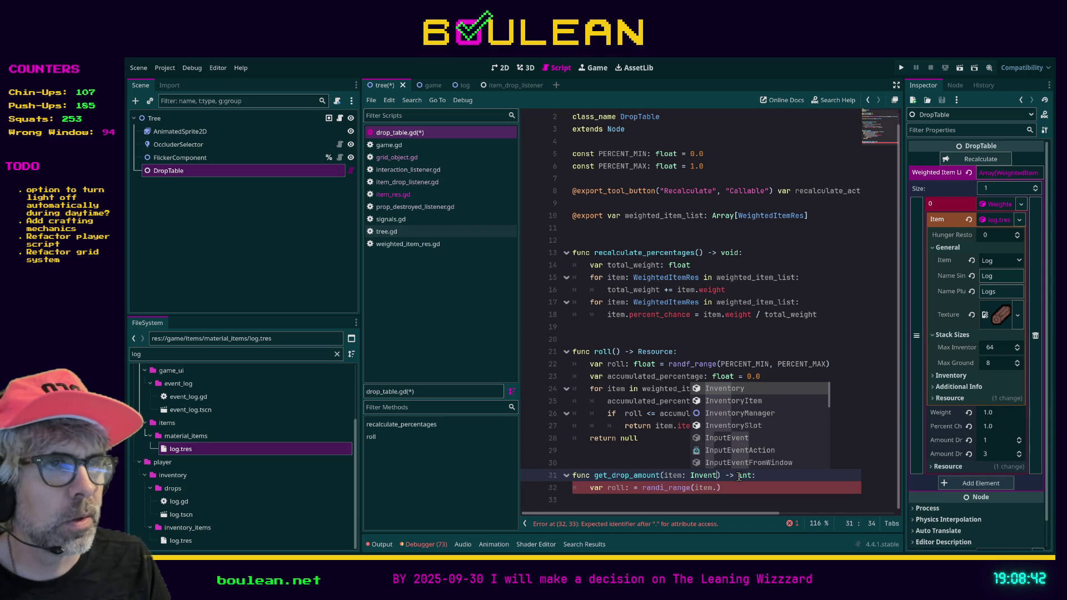
pyautogui.press('BackSpace')
pyautogui.press('BackSpace')
pyautogui.press('BackSpace')
pyautogui.write('tem')
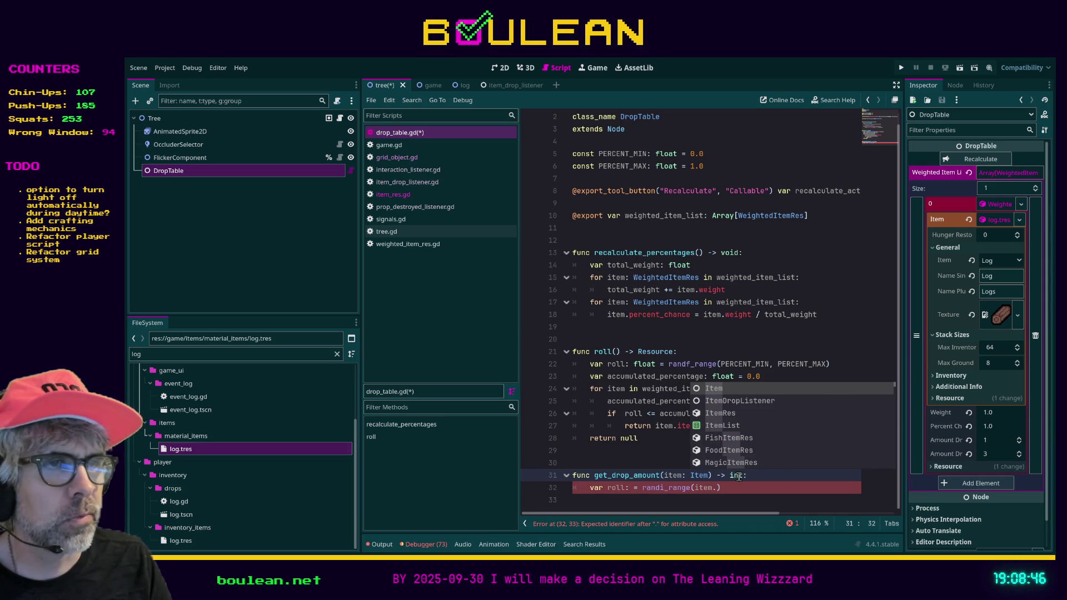
pyautogui.press('Down')
pyautogui.press('Down')
pyautogui.press('Return')
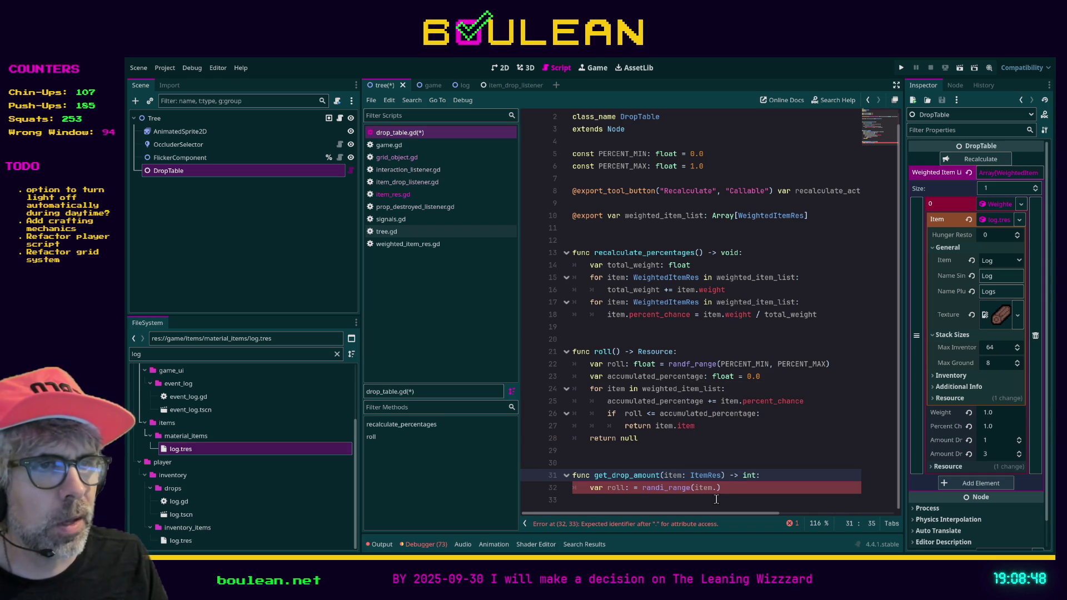
pyautogui.click(716, 487)
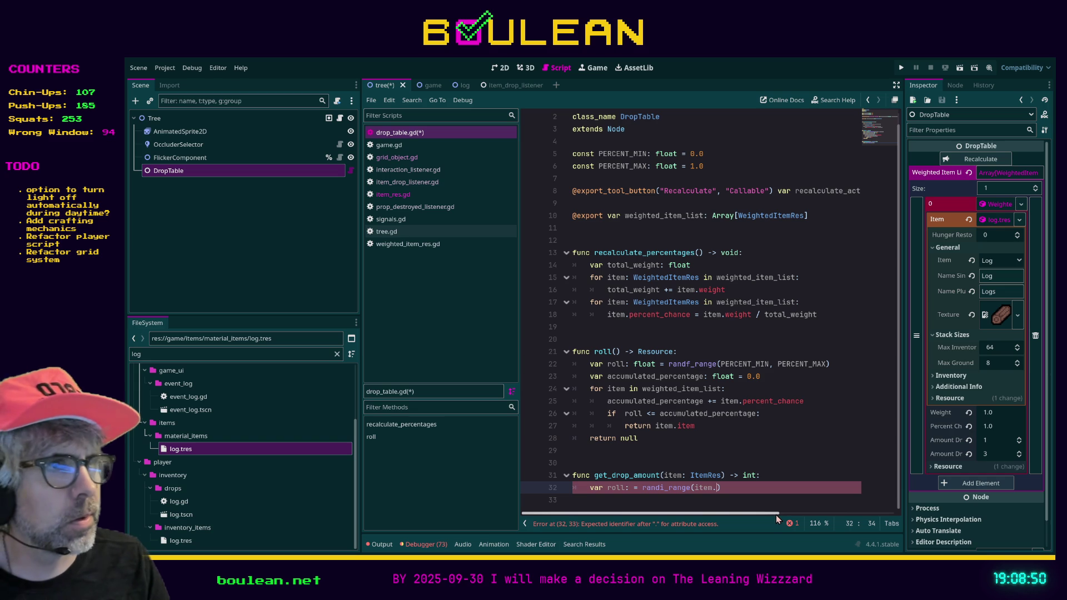
pyautogui.write('max')
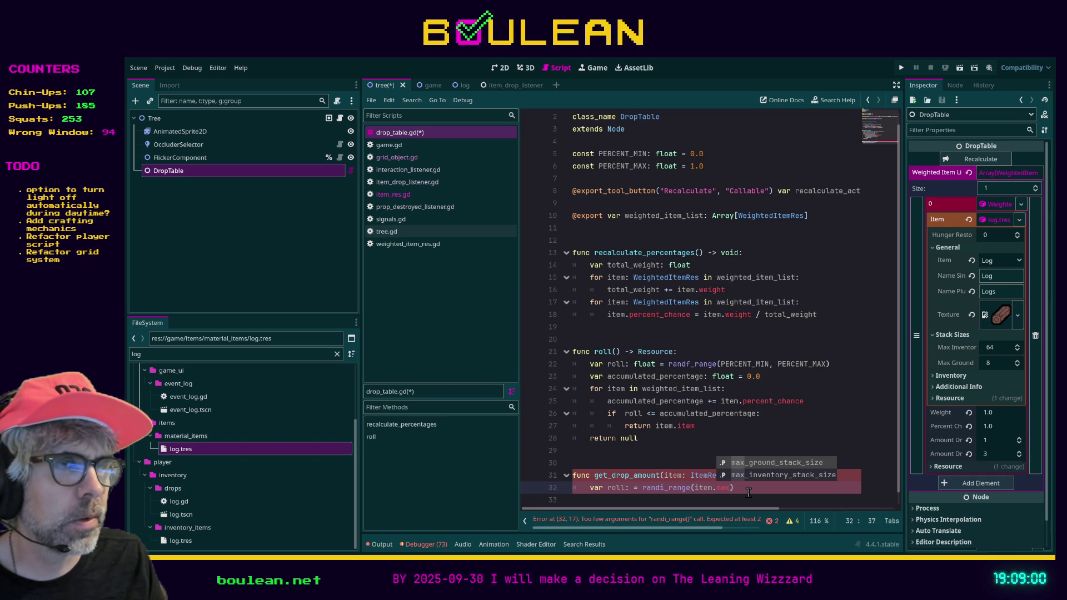
pyautogui.click(989, 222)
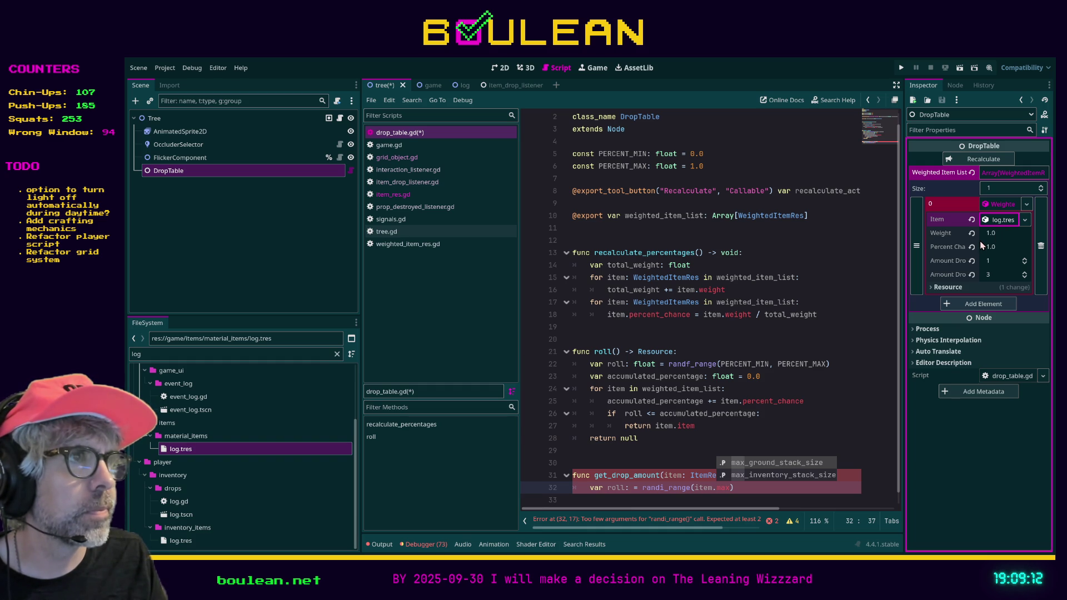
# Replace item.max inside randi_range with amount on line 32.
pyautogui.press('BackSpace')
pyautogui.press('BackSpace')
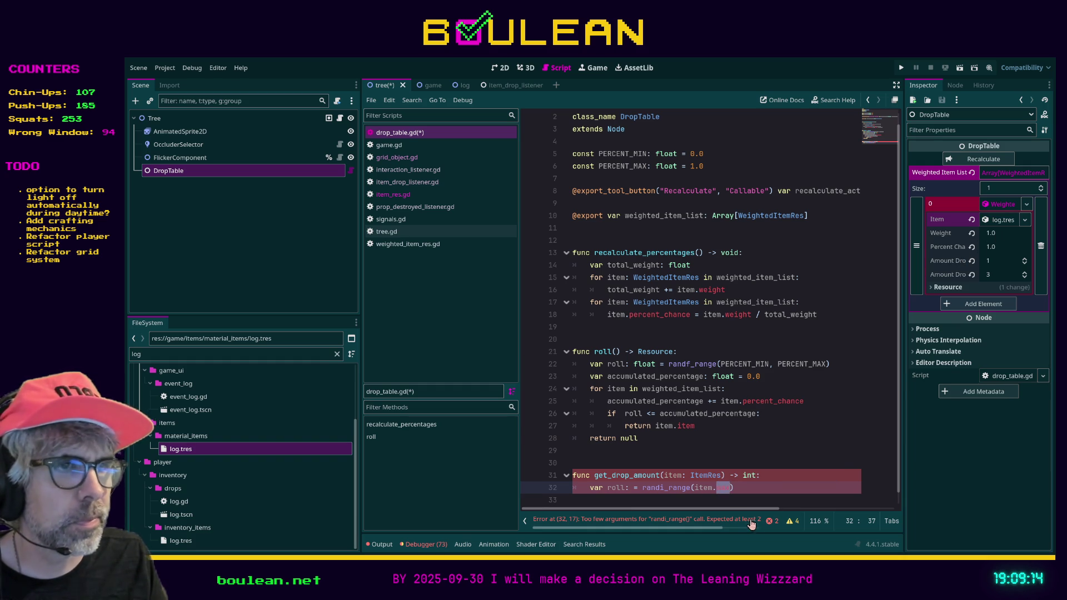
pyautogui.write('amo')
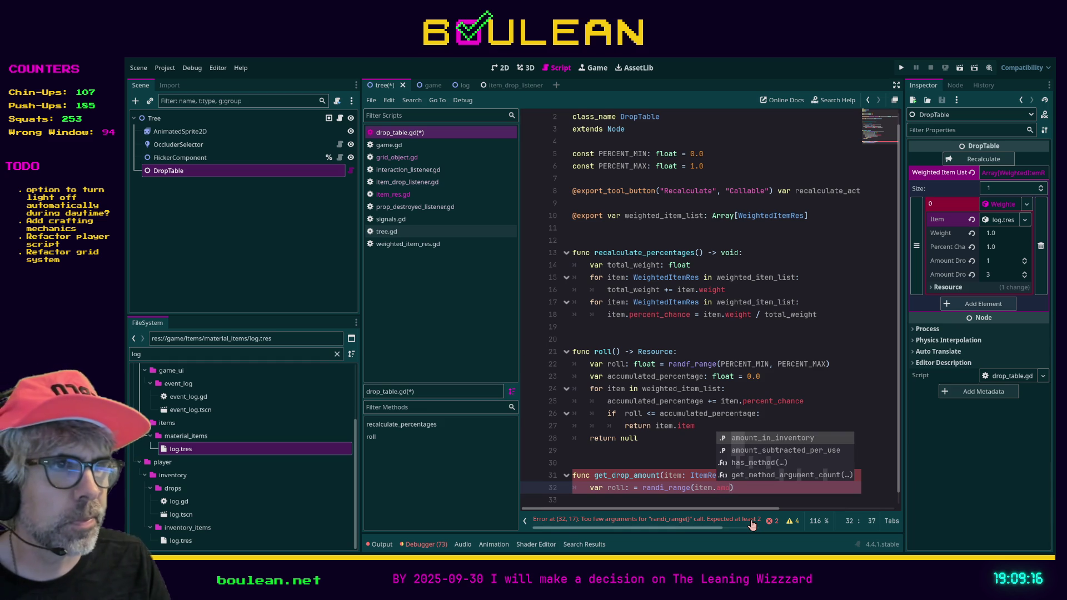
pyautogui.write('unt')
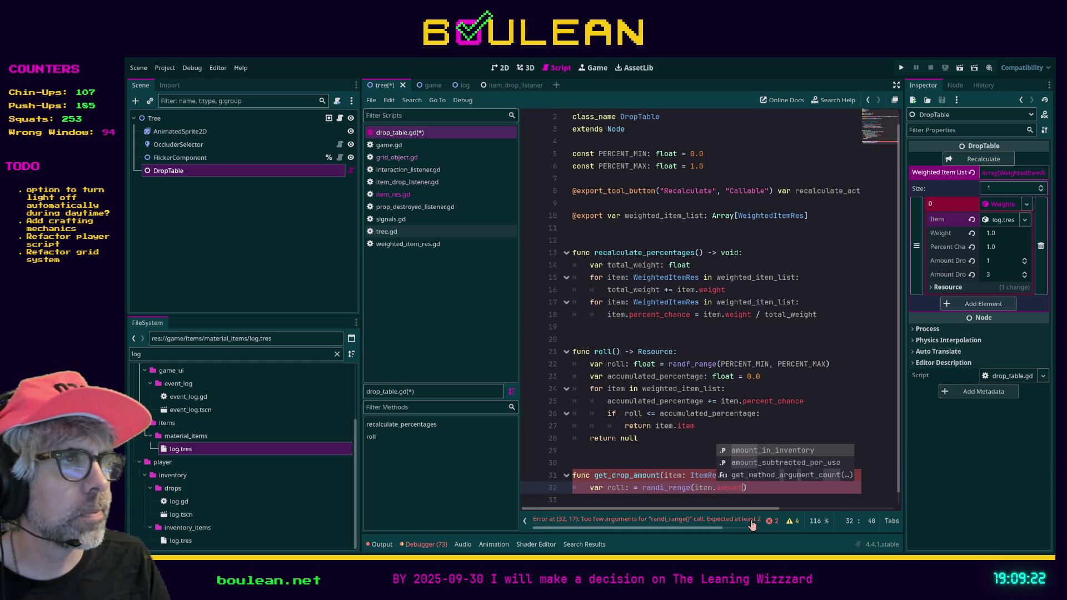
pyautogui.write('_')
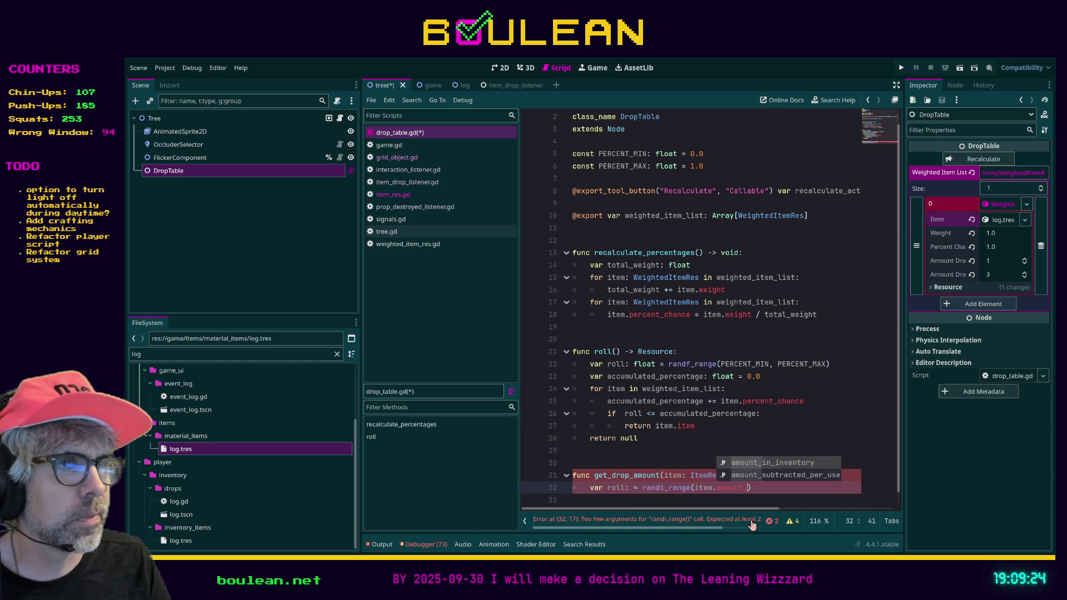
pyautogui.write('d')
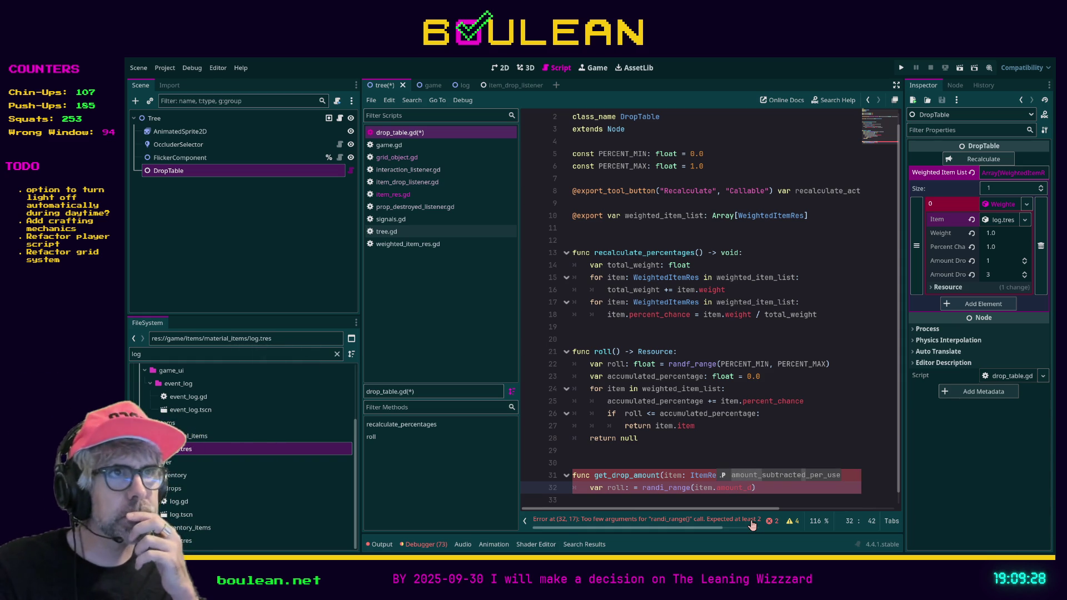
pyautogui.press('BackSpace')
pyautogui.press('BackSpace')
pyautogui.press('BackSpace')
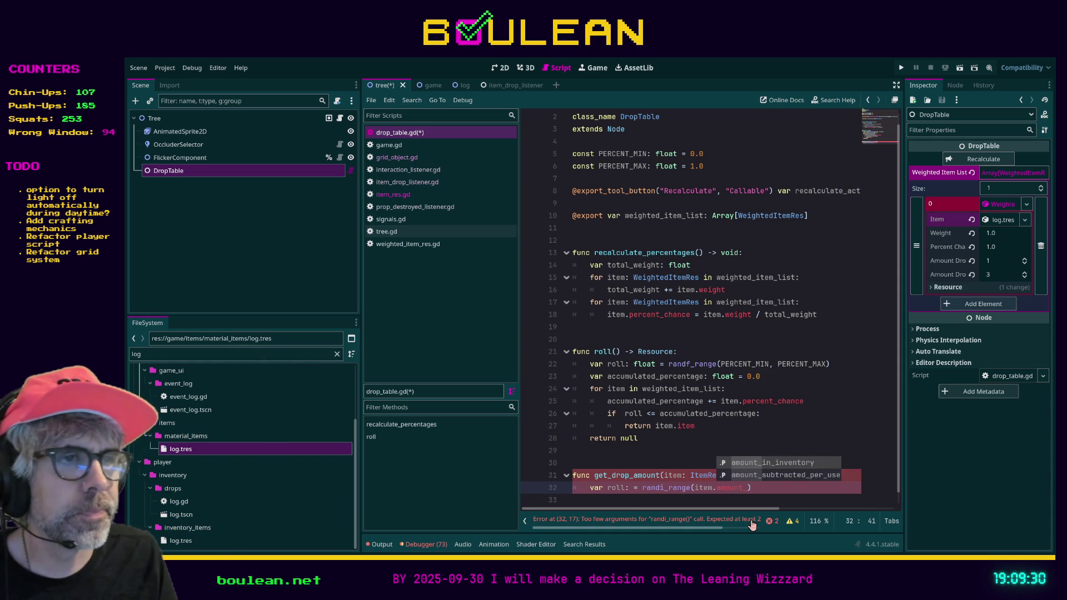
pyautogui.press('BackSpace')
pyautogui.press('BackSpace')
pyautogui.press('BackSpace')
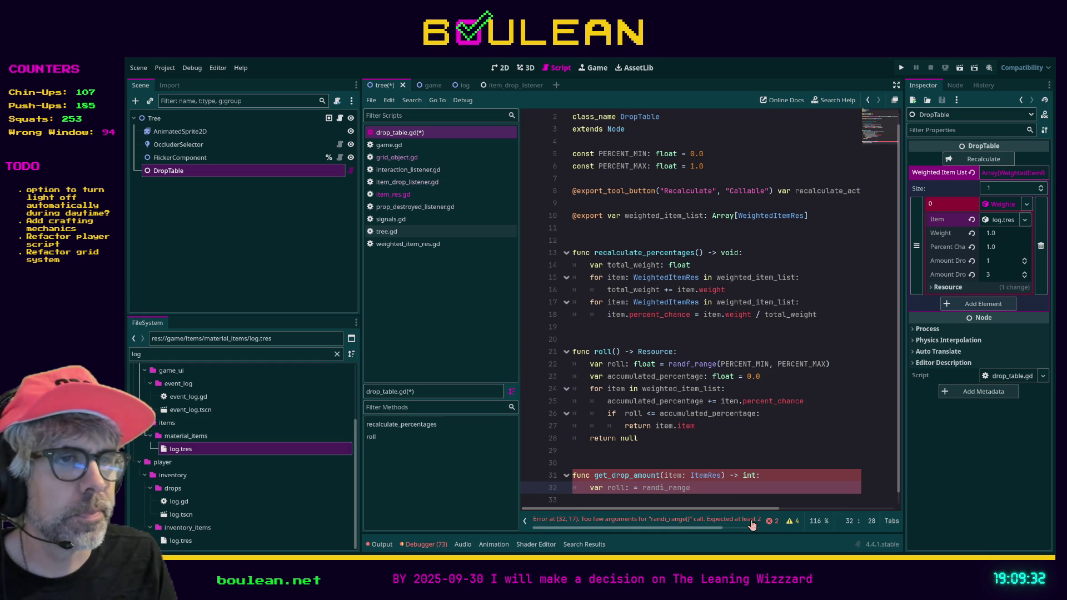
pyautogui.write('amoun')
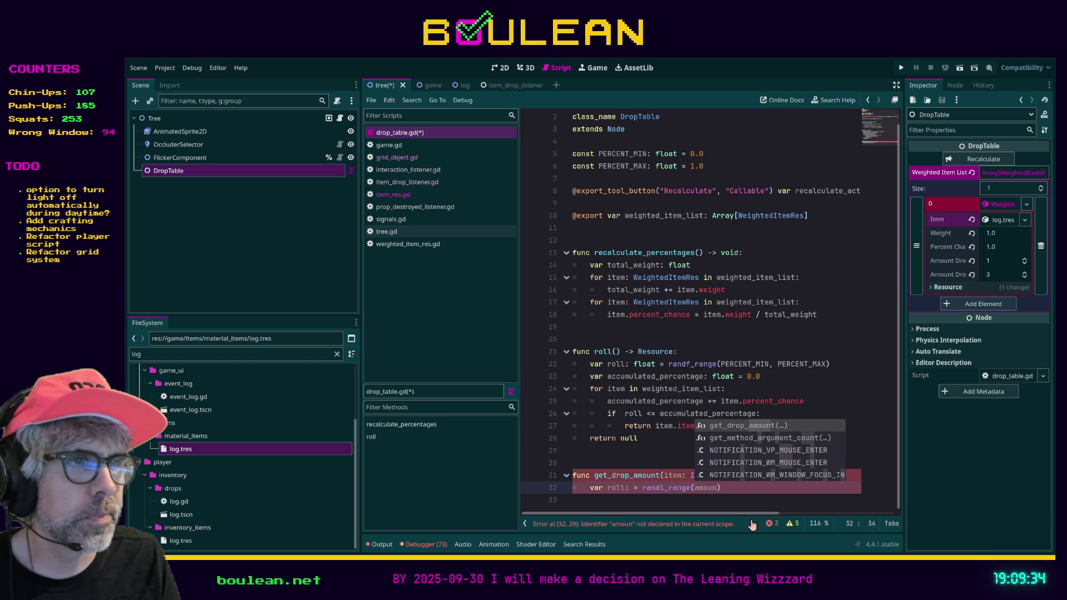
pyautogui.write('t')
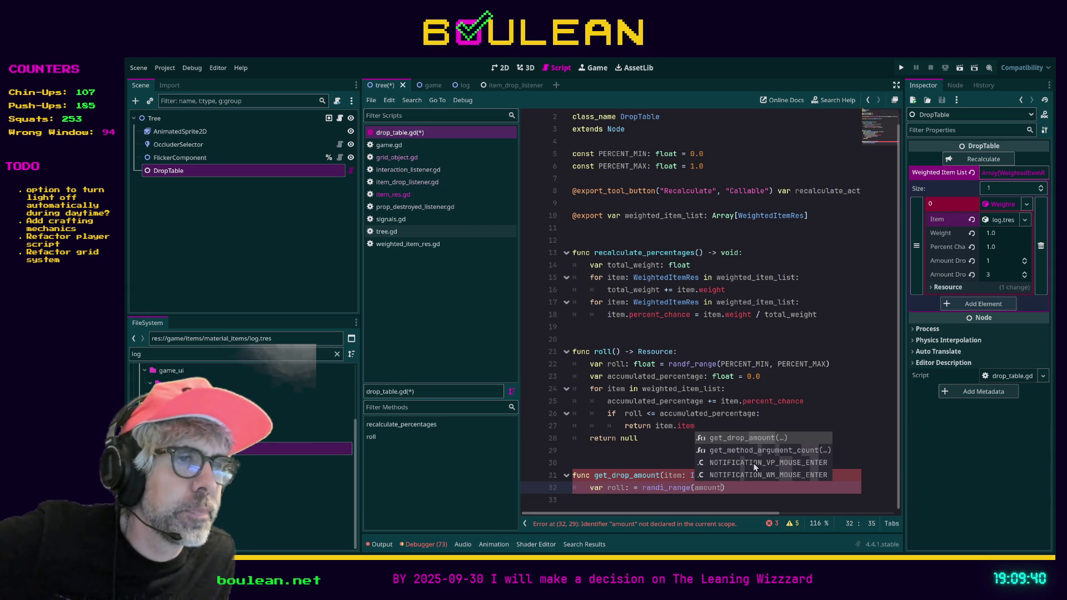
pyautogui.click(738, 496)
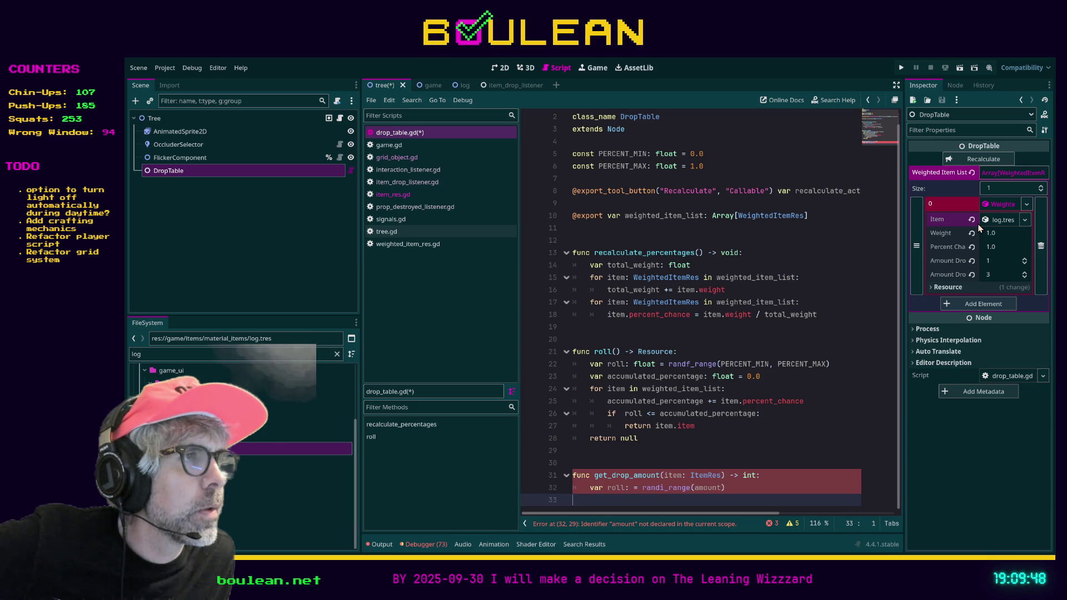
pyautogui.click(970, 307)
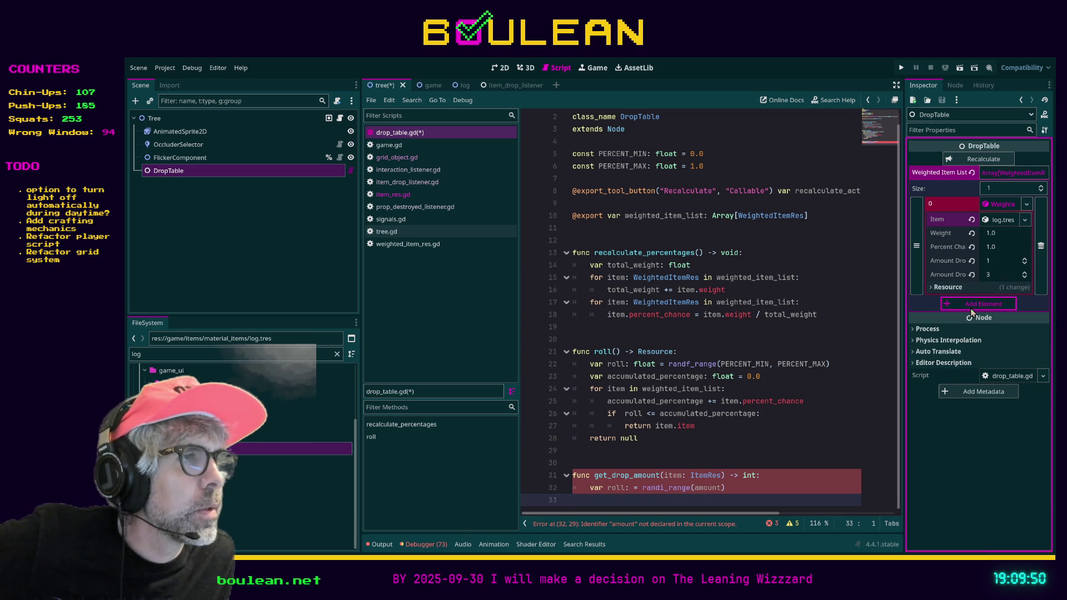
# Add an empty second element to the Weighted Item List and re-inspect element 0's fields.
pyautogui.click(999, 306)
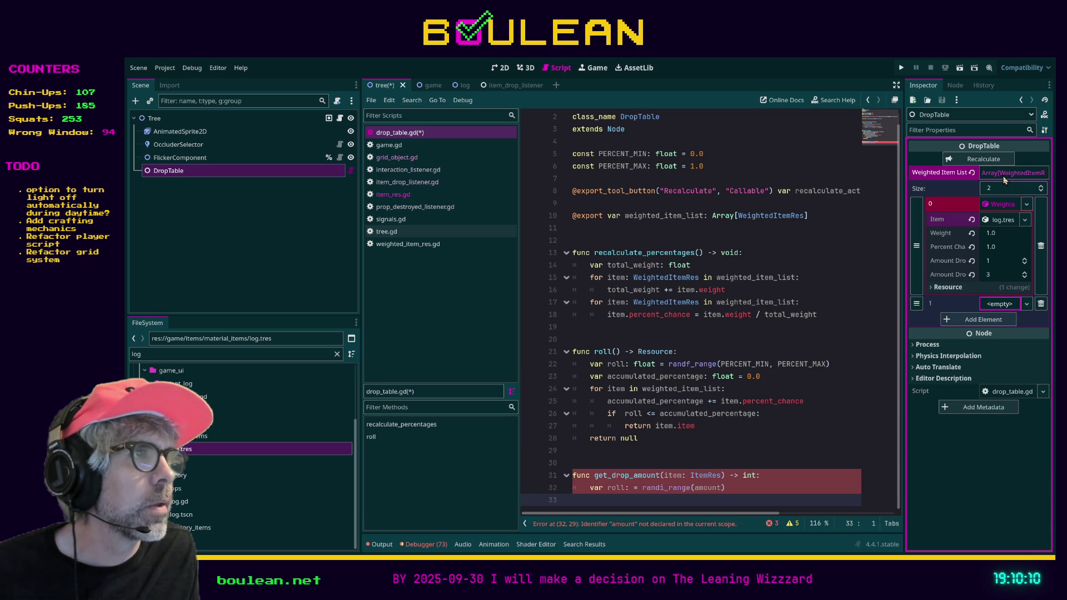
pyautogui.click(992, 205)
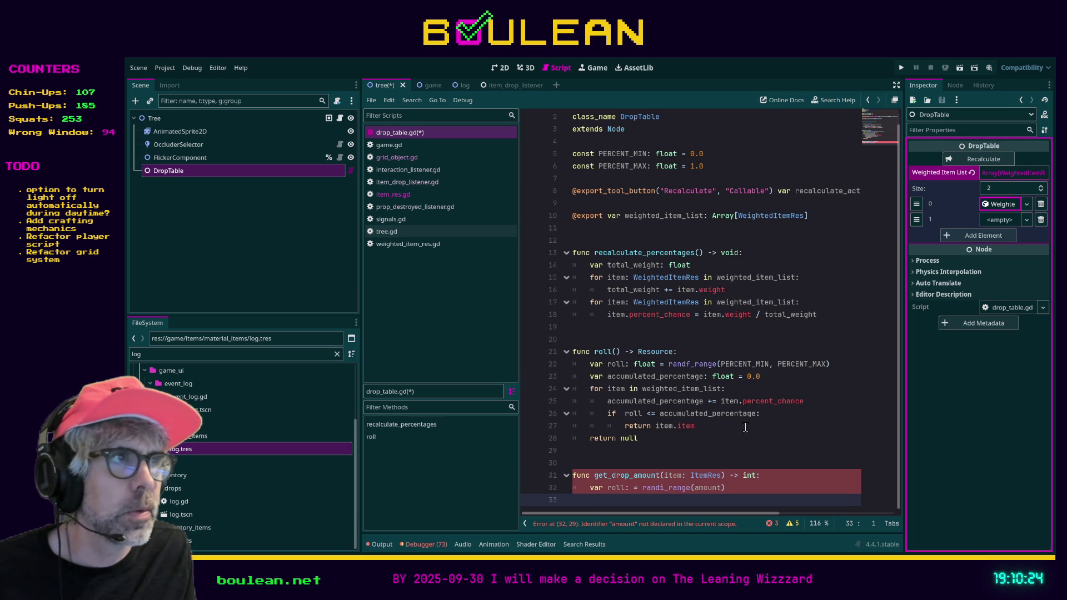
pyautogui.click(1002, 206)
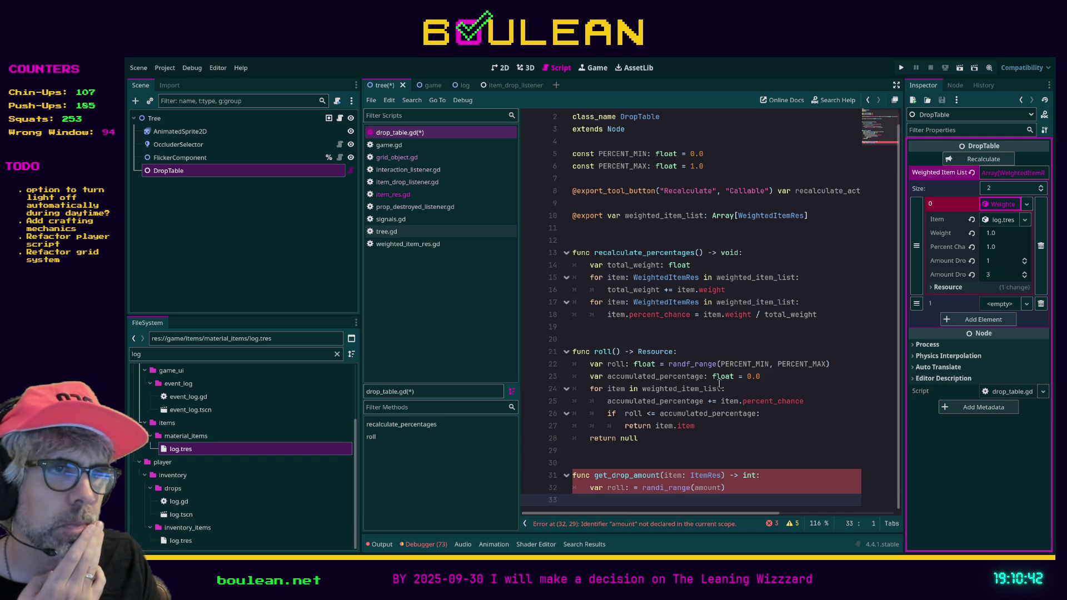
pyautogui.doubleClick(709, 476)
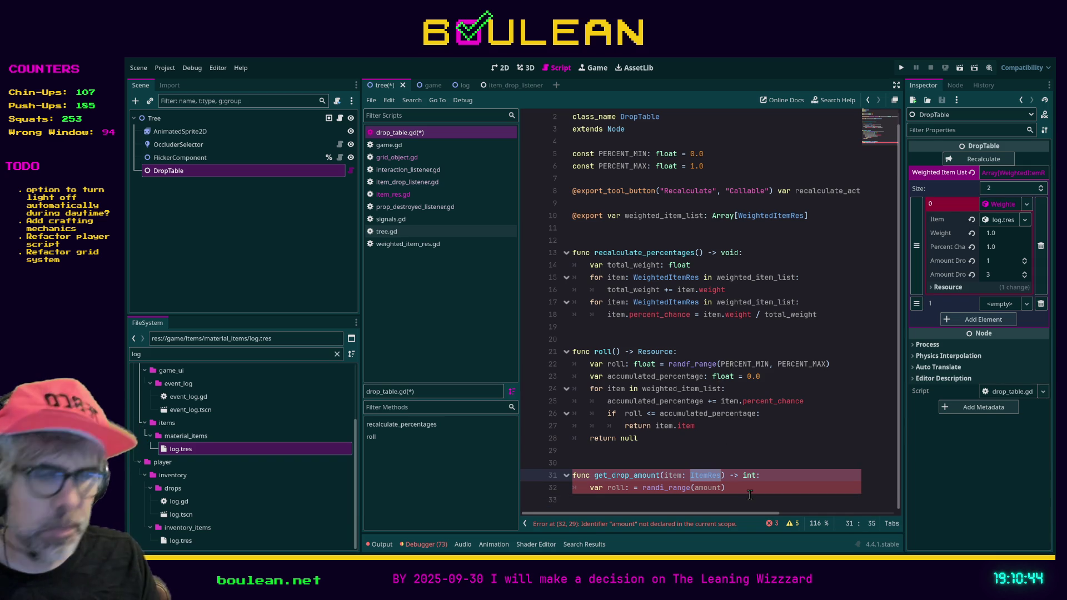
# Type the parameter as WeightedItemRes and pass item.amount_dropped_min as randi_range's first argument.
pyautogui.write('Wei')
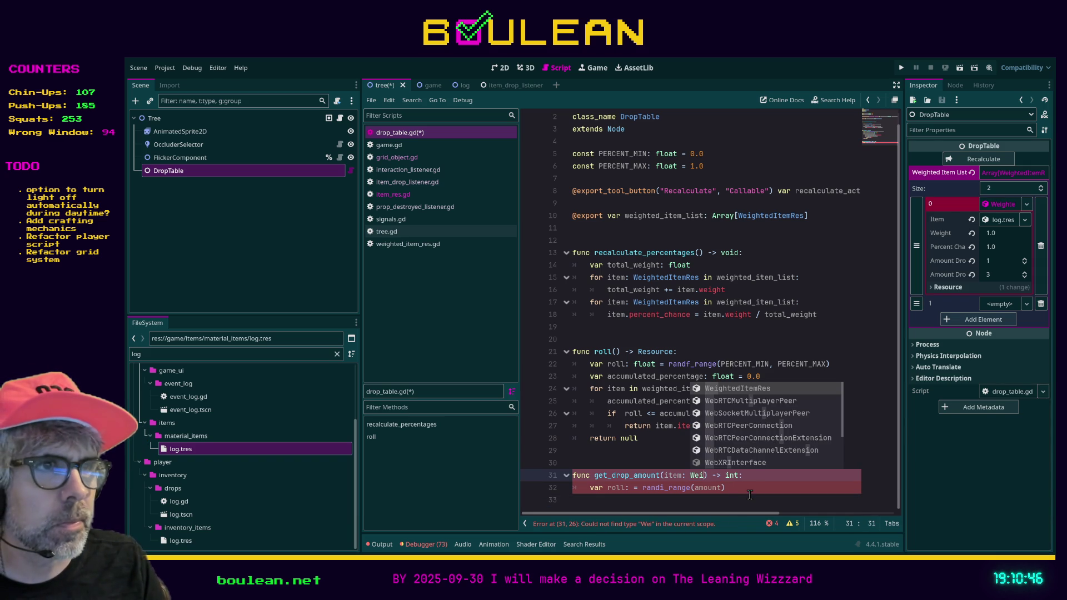
pyautogui.write('ghted')
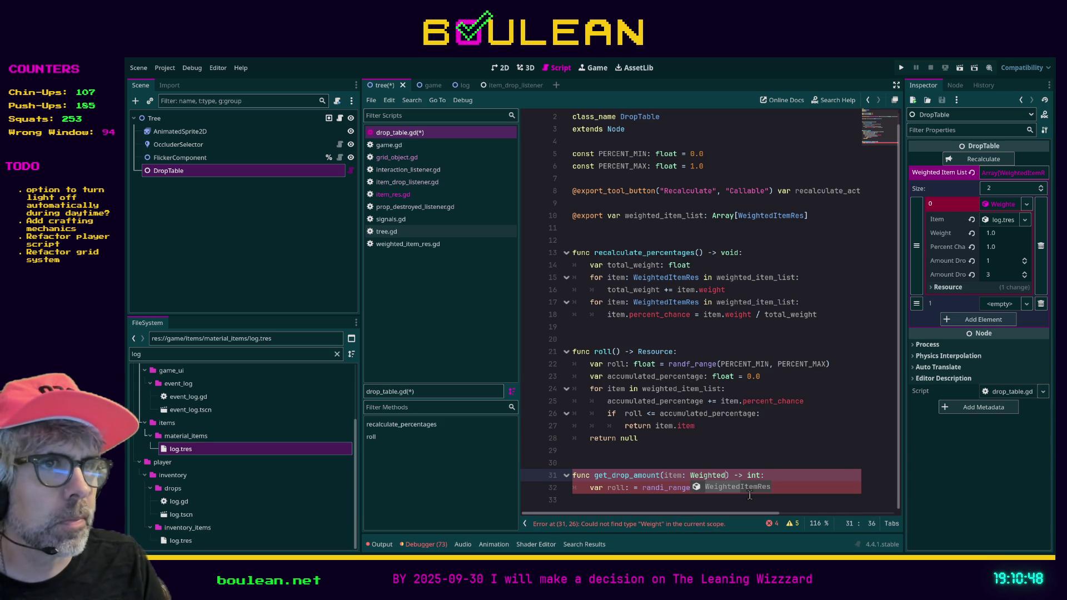
pyautogui.press('Return')
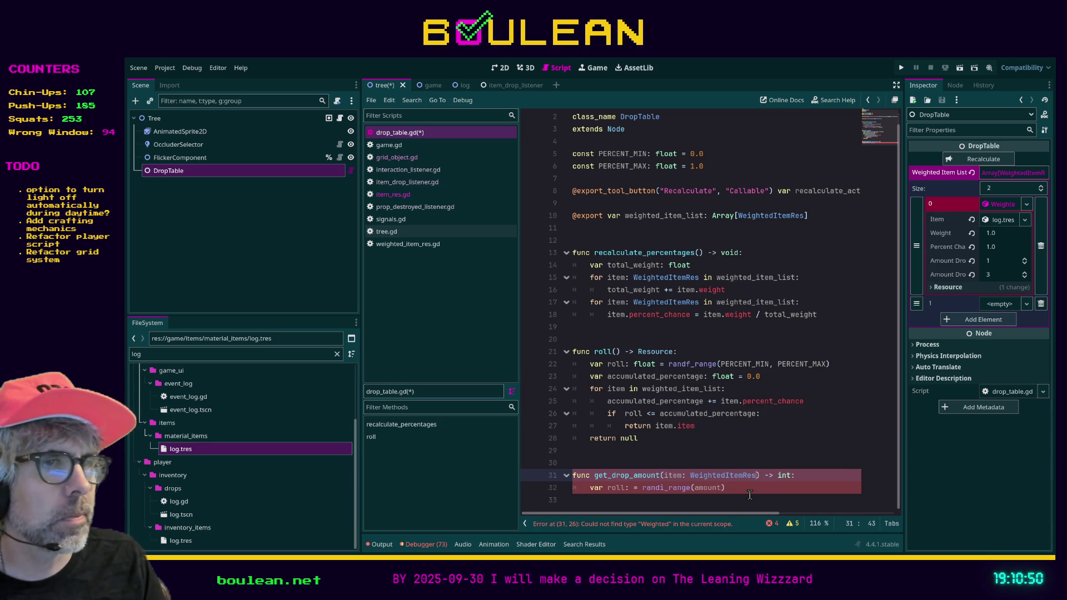
pyautogui.click(721, 488)
pyautogui.write('(amount')
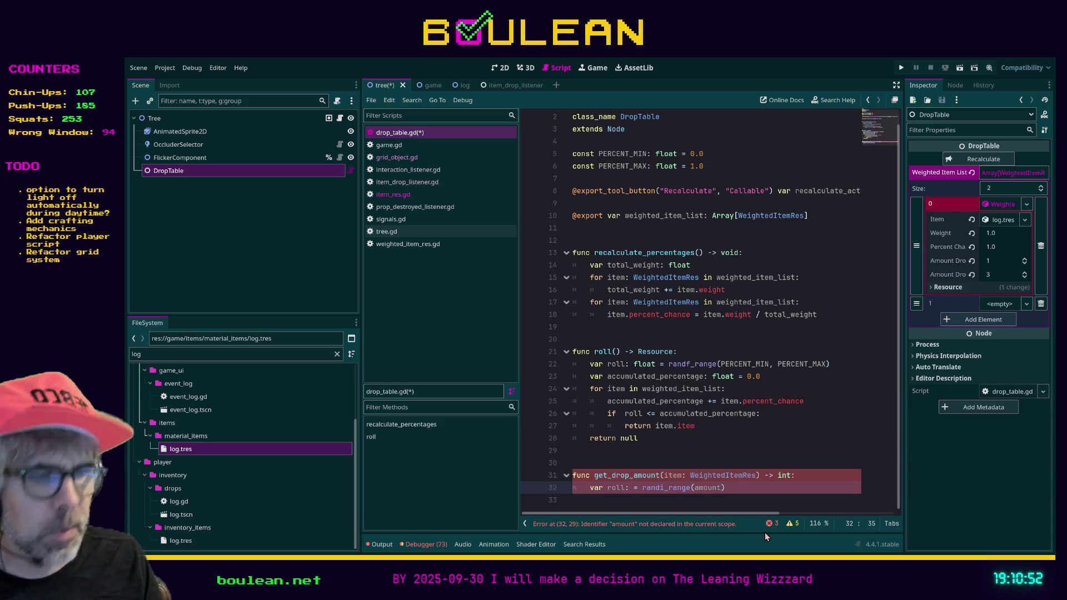
pyautogui.write('.')
pyautogui.press('BackSpace')
pyautogui.press('BackSpace')
pyautogui.press('BackSpace')
pyautogui.press('BackSpace')
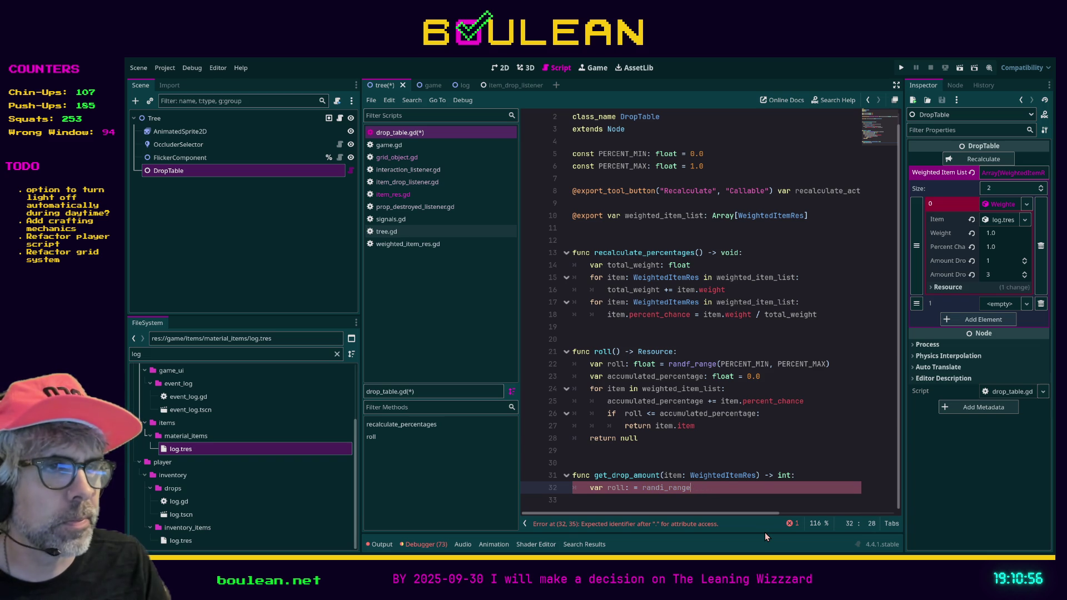
pyautogui.write('amount')
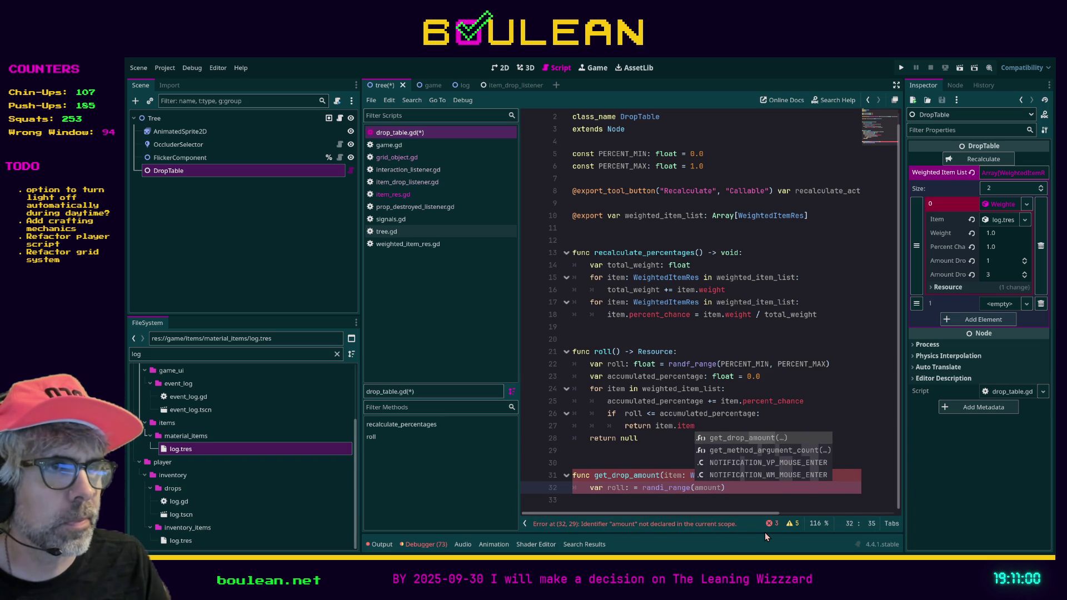
pyautogui.write('+')
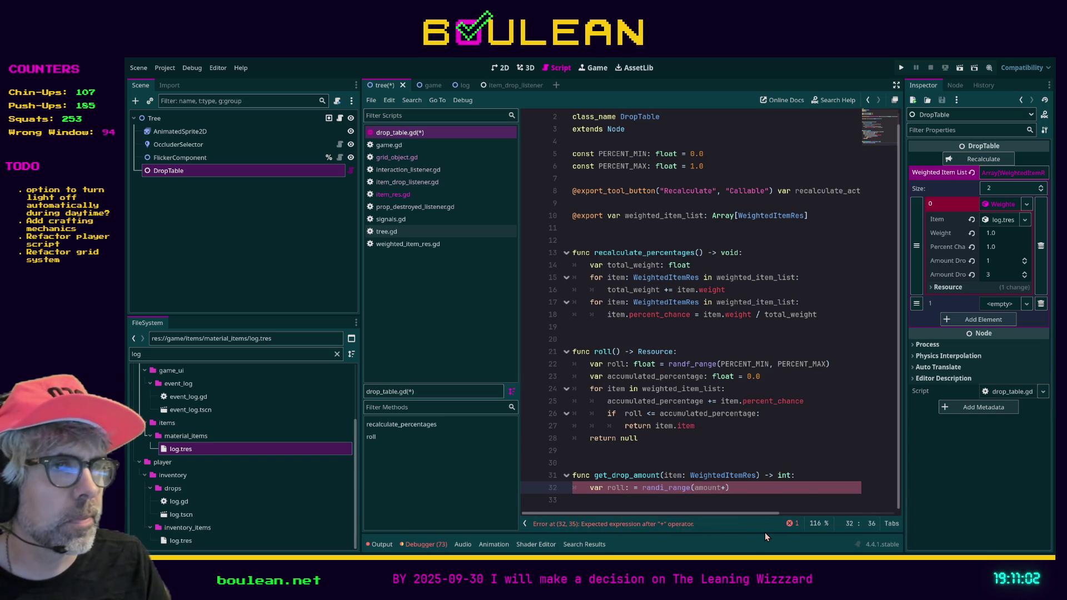
pyautogui.write('_d')
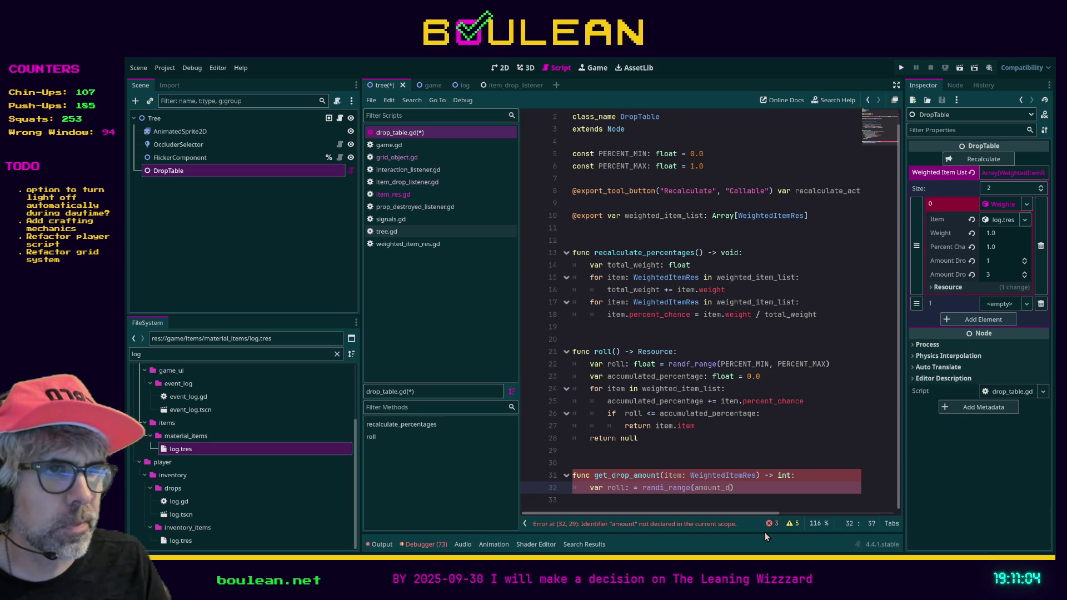
pyautogui.press('BackSpace')
pyautogui.press('BackSpace')
pyautogui.press('BackSpace')
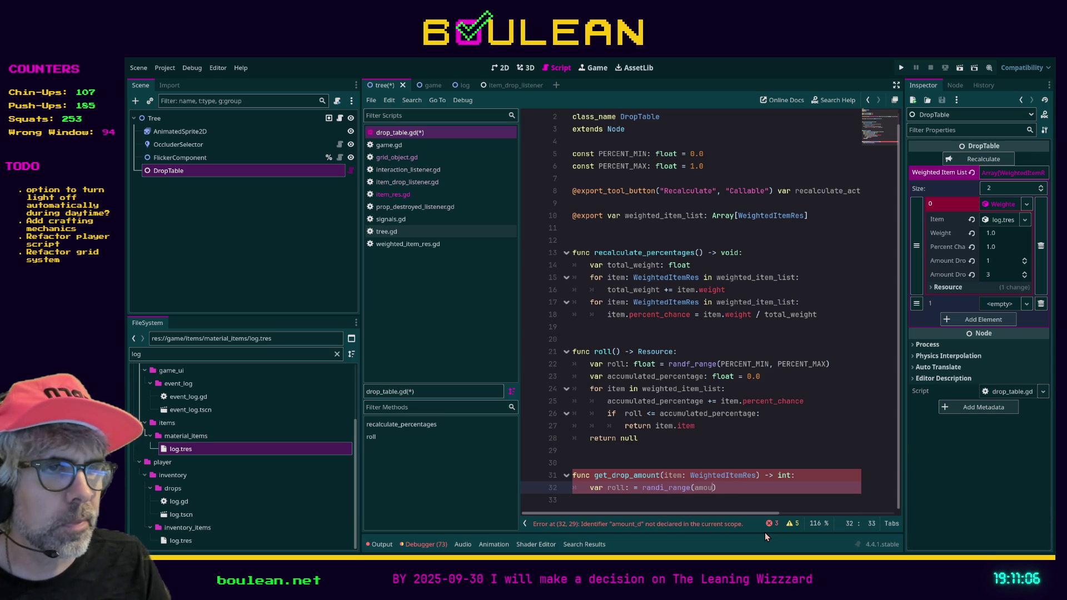
pyautogui.press('BackSpace')
pyautogui.write('item.amoun')
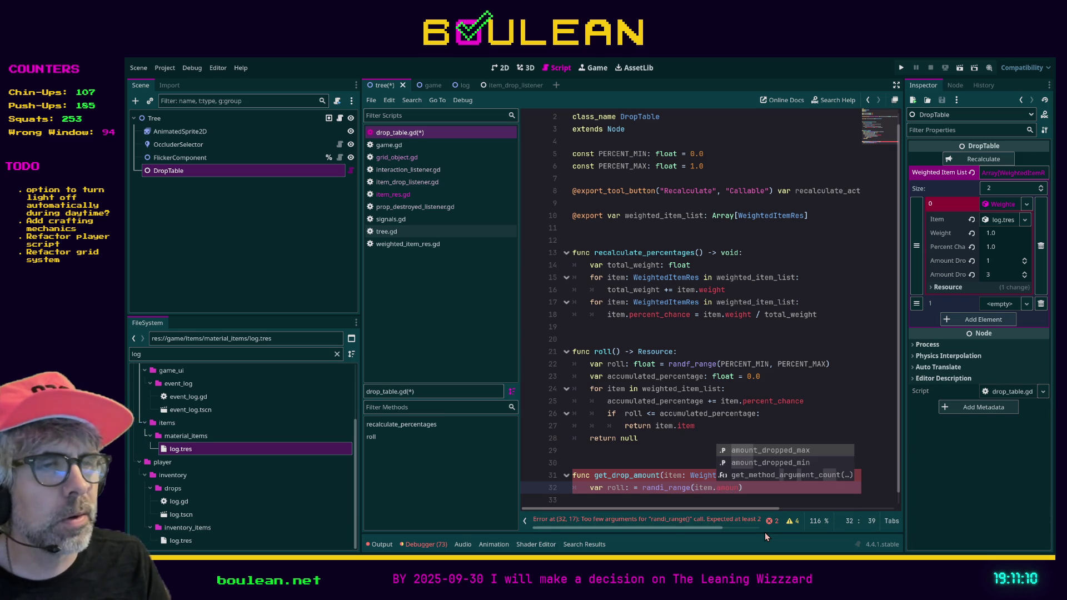
pyautogui.press('Down')
pyautogui.press('Return')
# Add item.amount_dropped_max as the second argument and a return roll line.
pyautogui.write(', item.amoun')
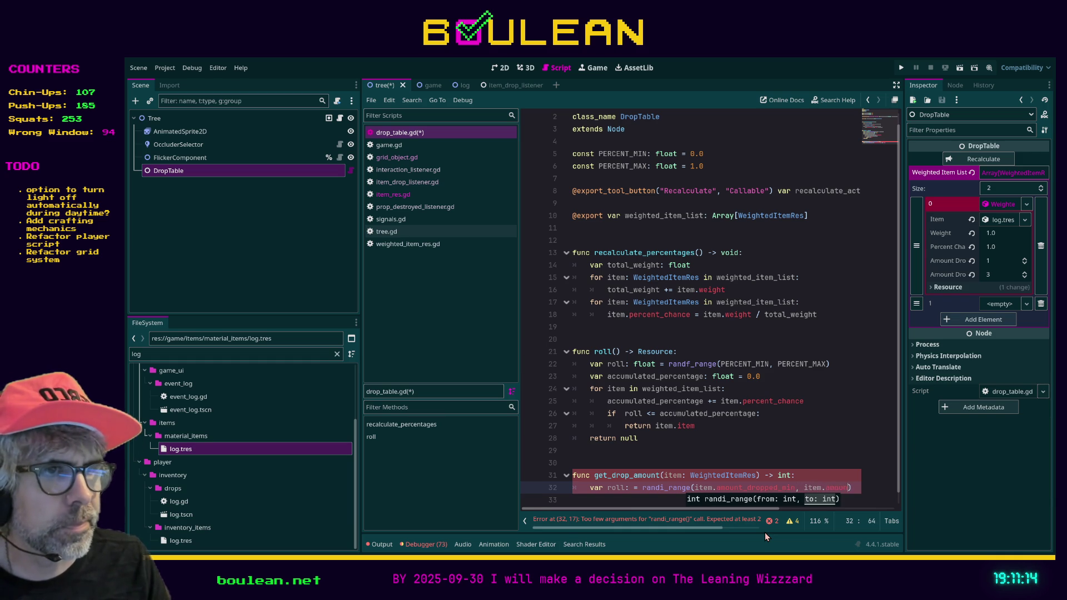
pyautogui.press('Up')
pyautogui.press('Return')
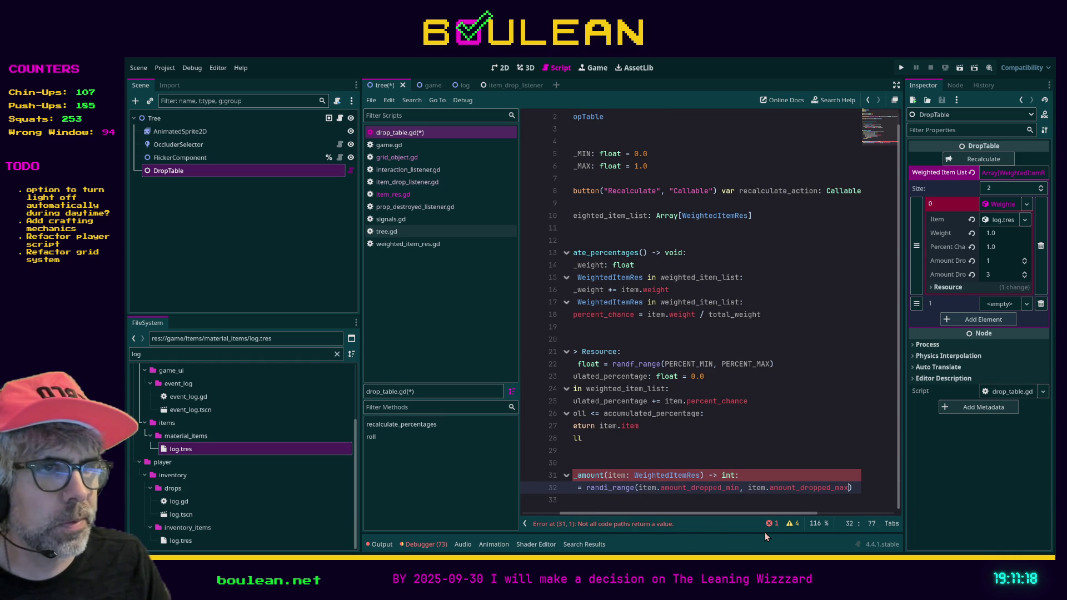
pyautogui.press('Return')
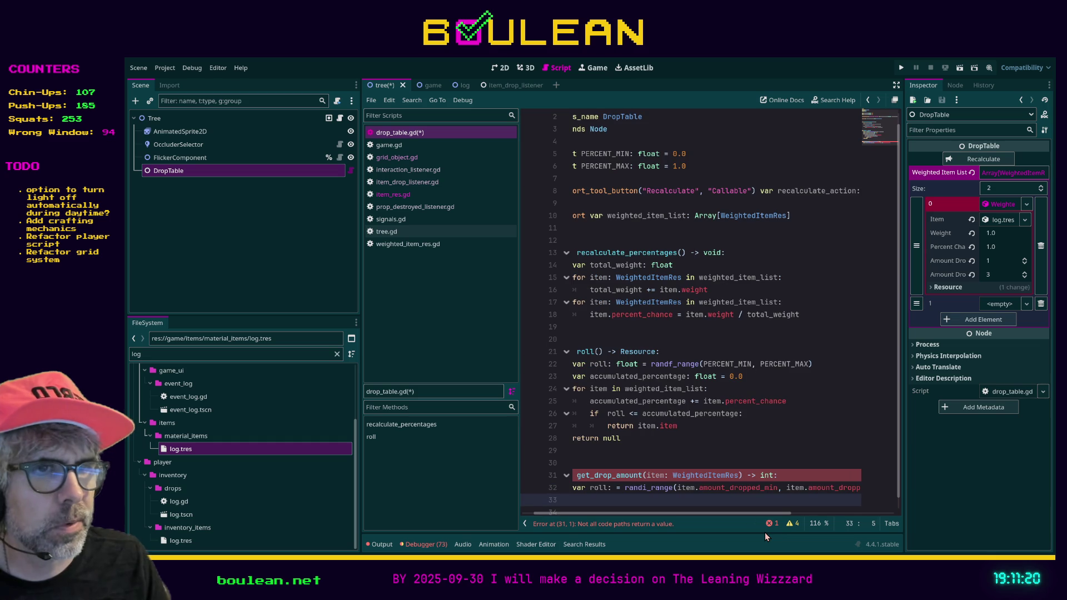
pyautogui.write('return roll')
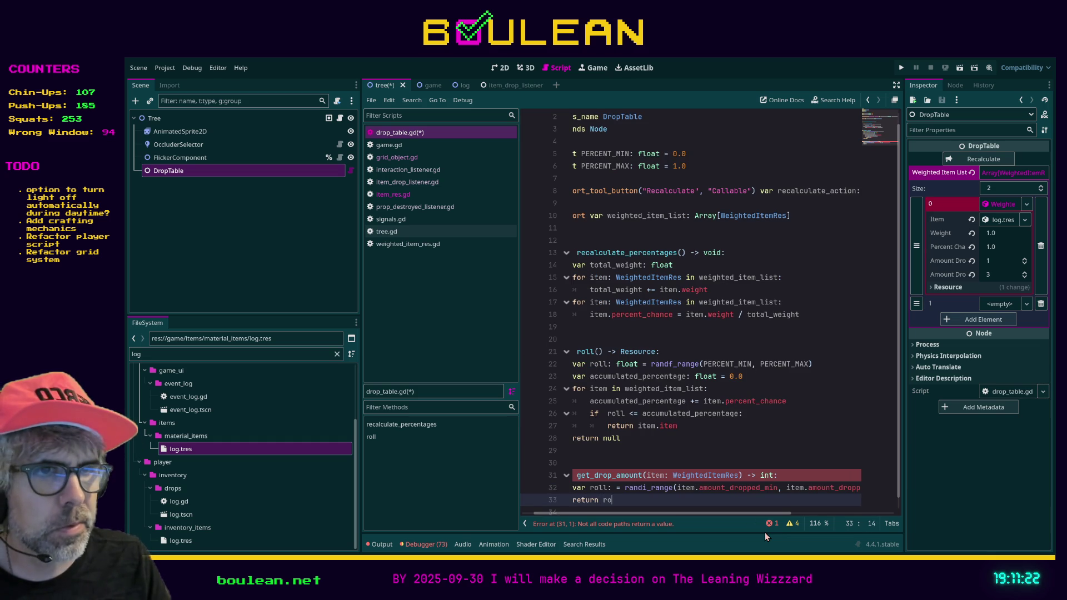
# Delete the stray half-typed item.amou line and save drop_table.gd.
pyautogui.click(845, 466)
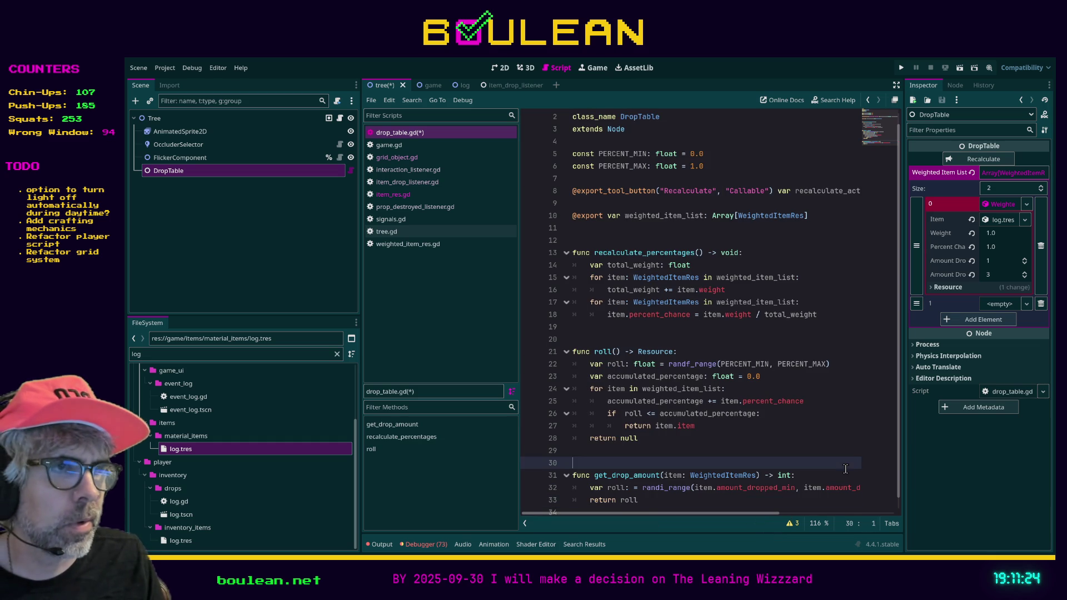
pyautogui.click(813, 403)
pyautogui.press('Return')
pyautogui.write('item.am')
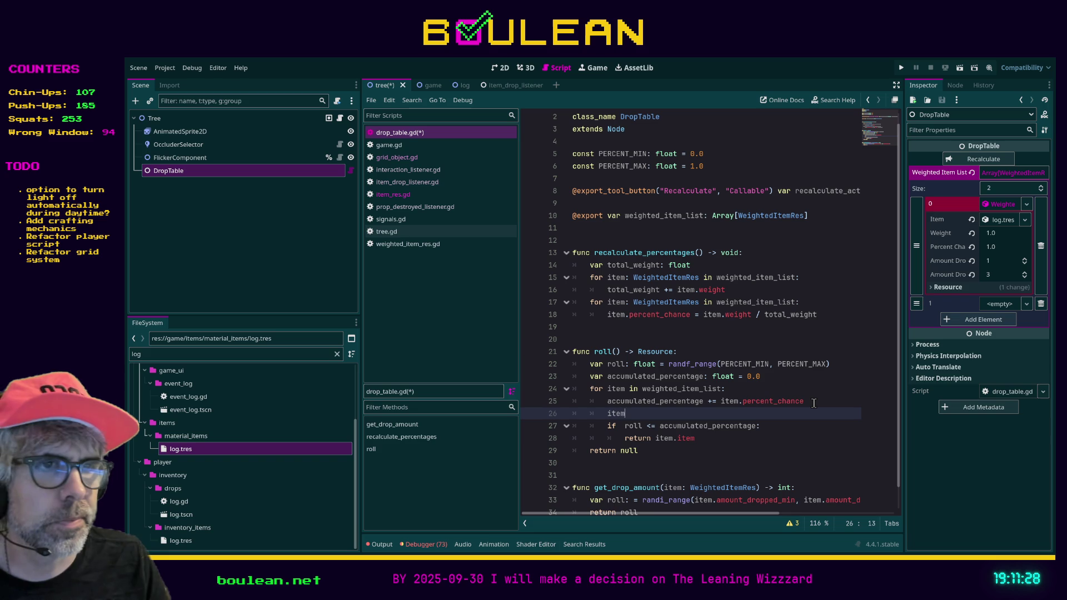
pyautogui.write('oun')
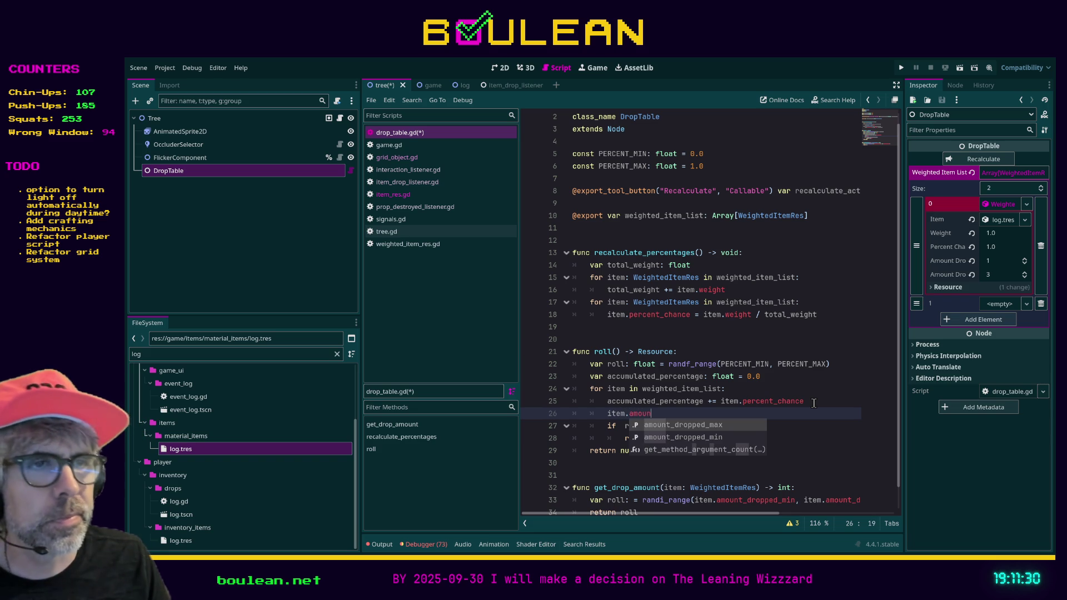
pyautogui.hotkey('shift', 'Home')
pyautogui.press('BackSpace')
pyautogui.press('BackSpace')
pyautogui.press('BackSpace')
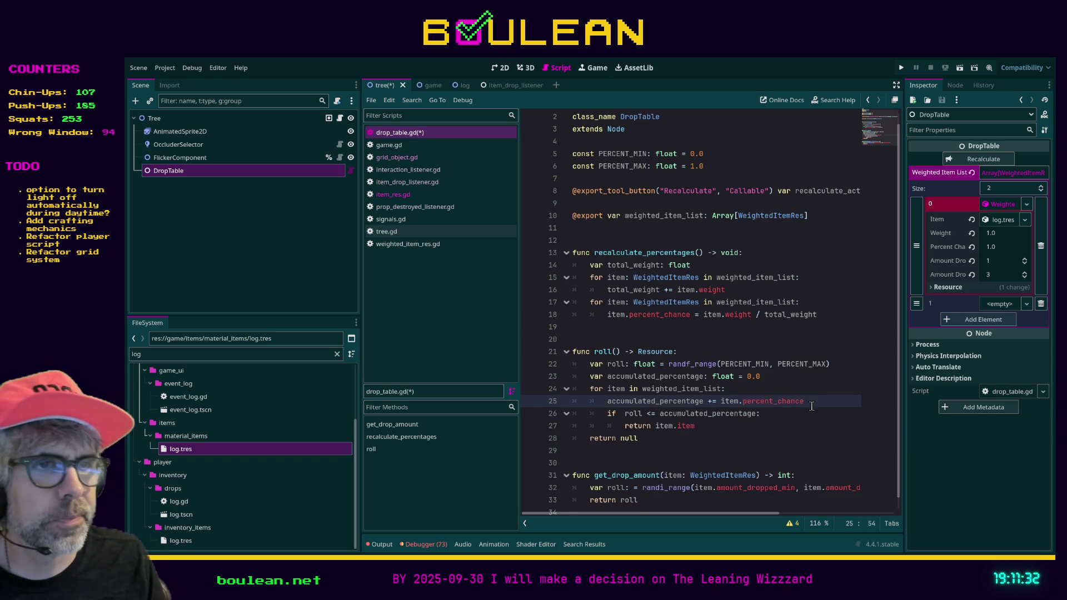
pyautogui.click(711, 450)
pyautogui.hotkey('ctrl', 's')
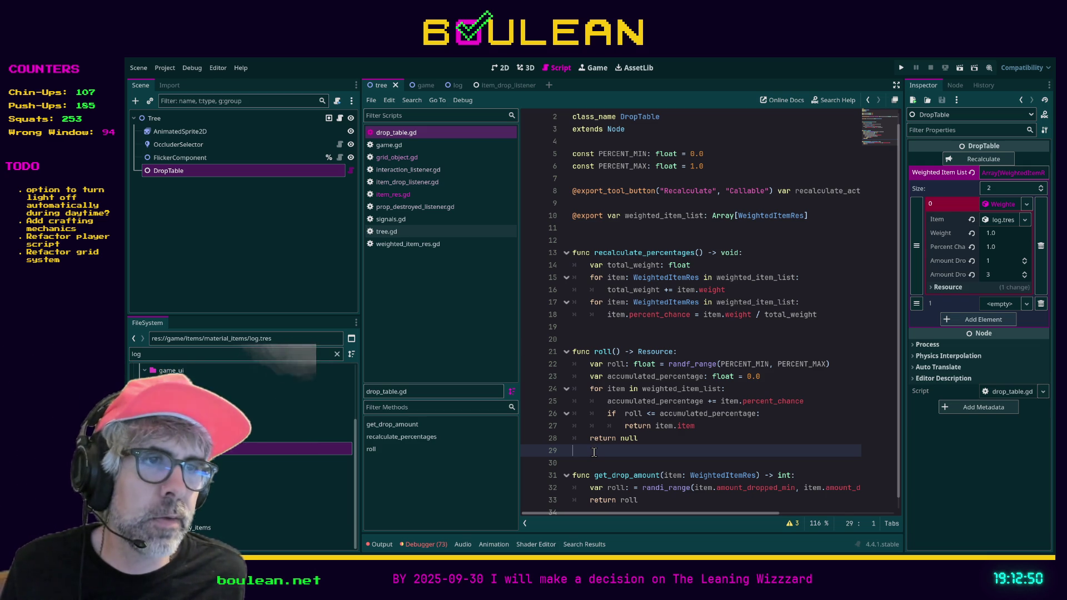
pyautogui.scroll(-1, 594, 453)
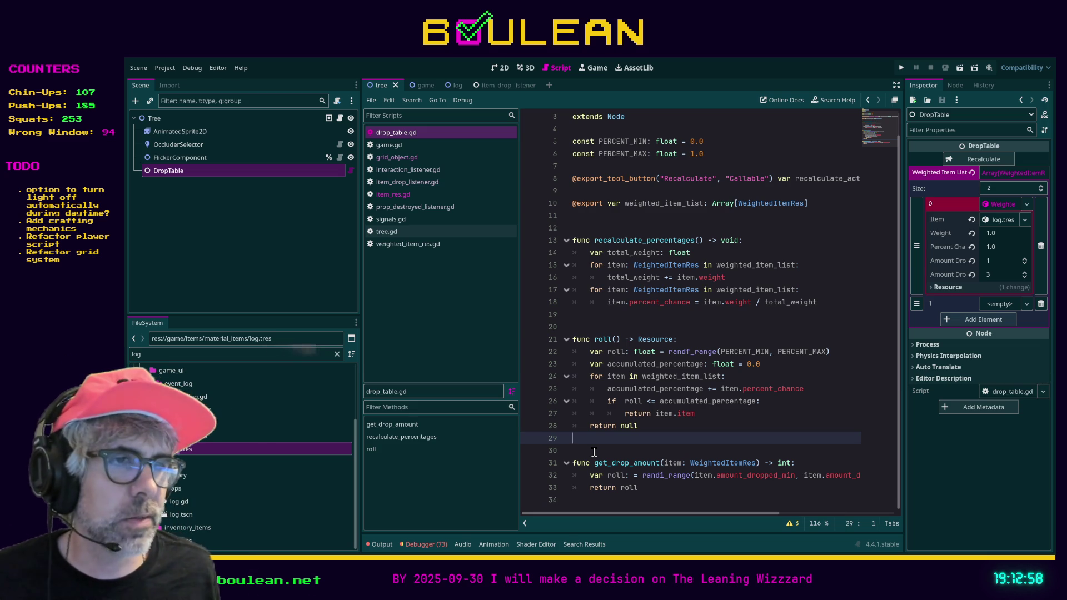
# Review lines 29–30 and return roll in drop_table.gd, then switch to item_drop_listener.gd.
pyautogui.click(594, 451)
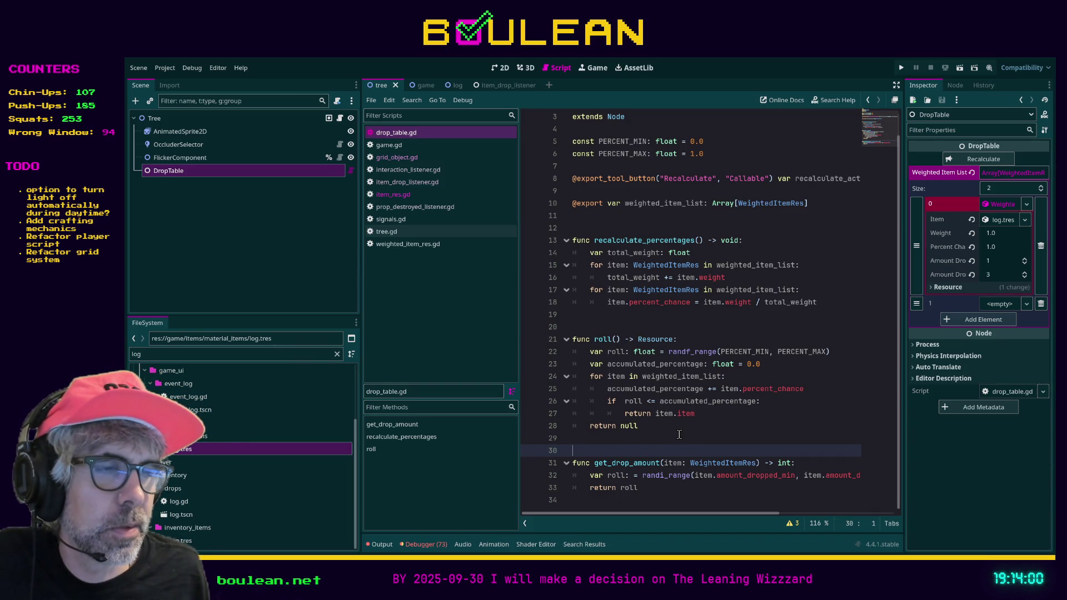
pyautogui.click(647, 487)
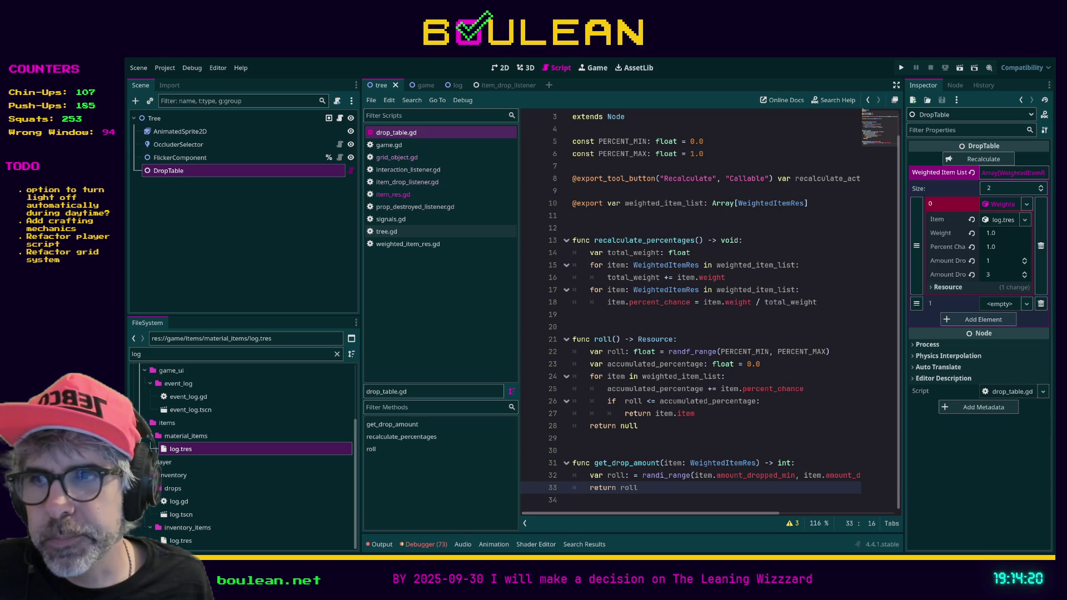
pyautogui.click(638, 447)
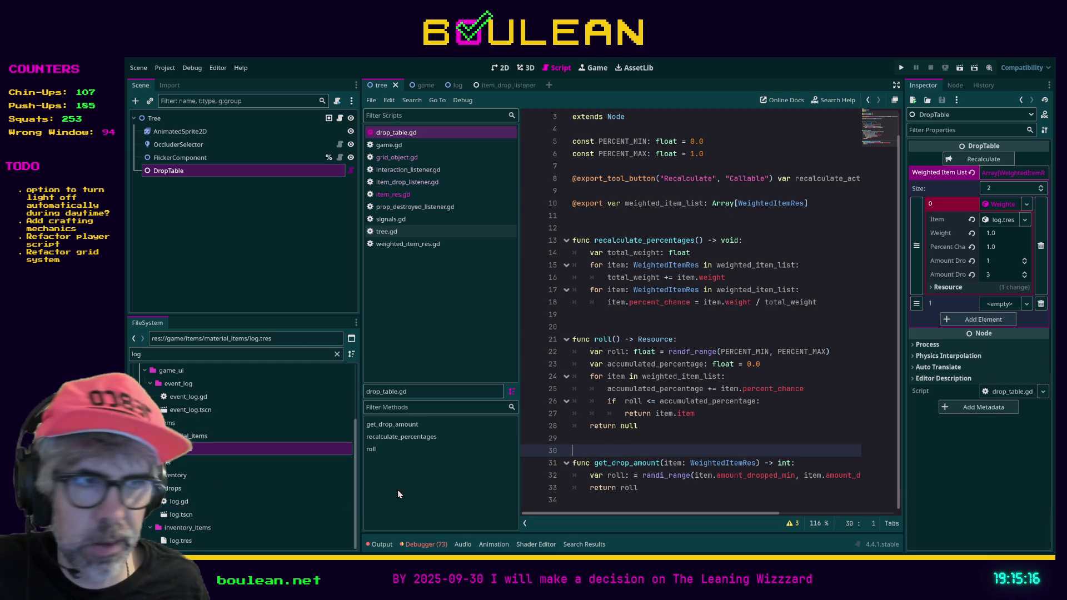
pyautogui.click(587, 444)
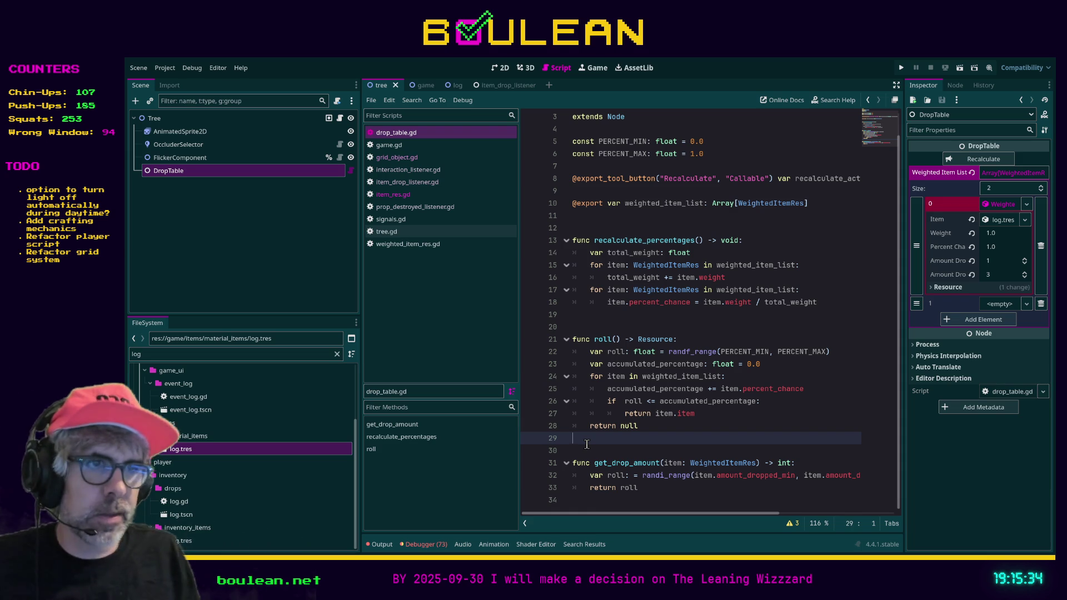
pyautogui.click(630, 449)
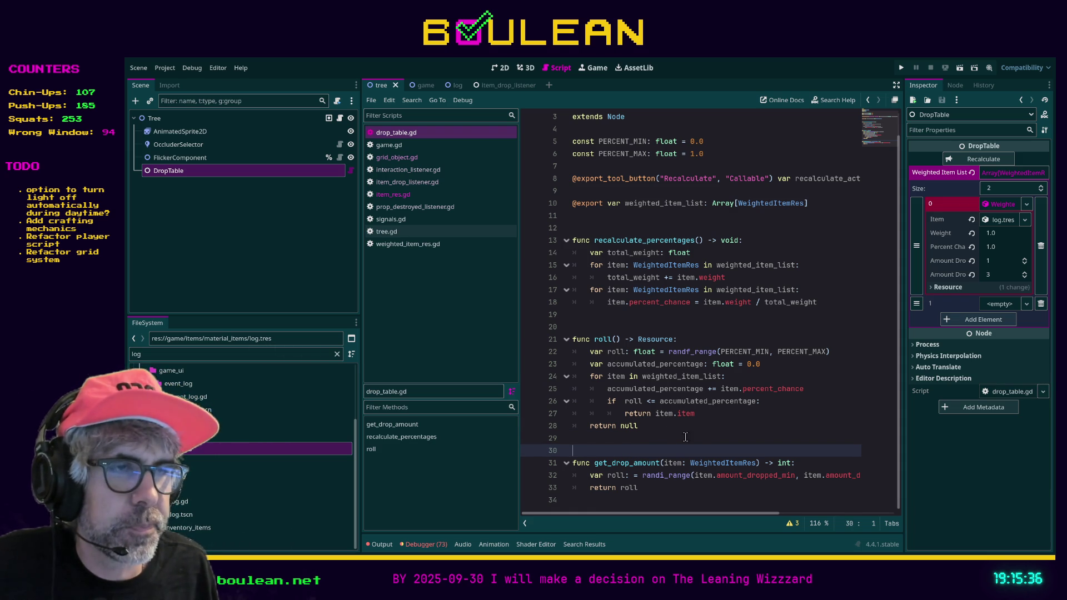
pyautogui.click(627, 440)
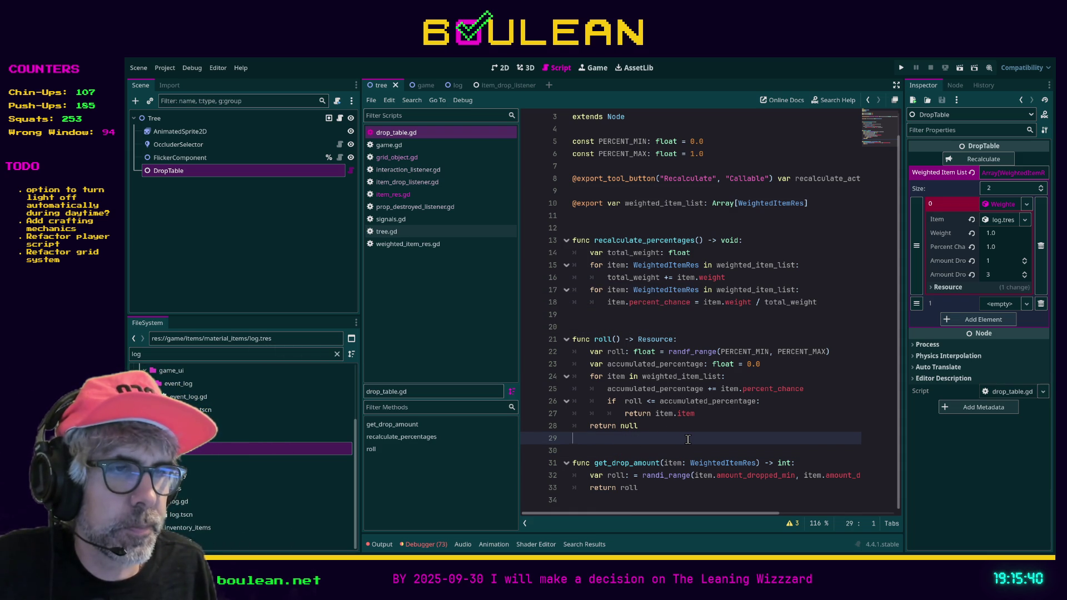
pyautogui.click(660, 486)
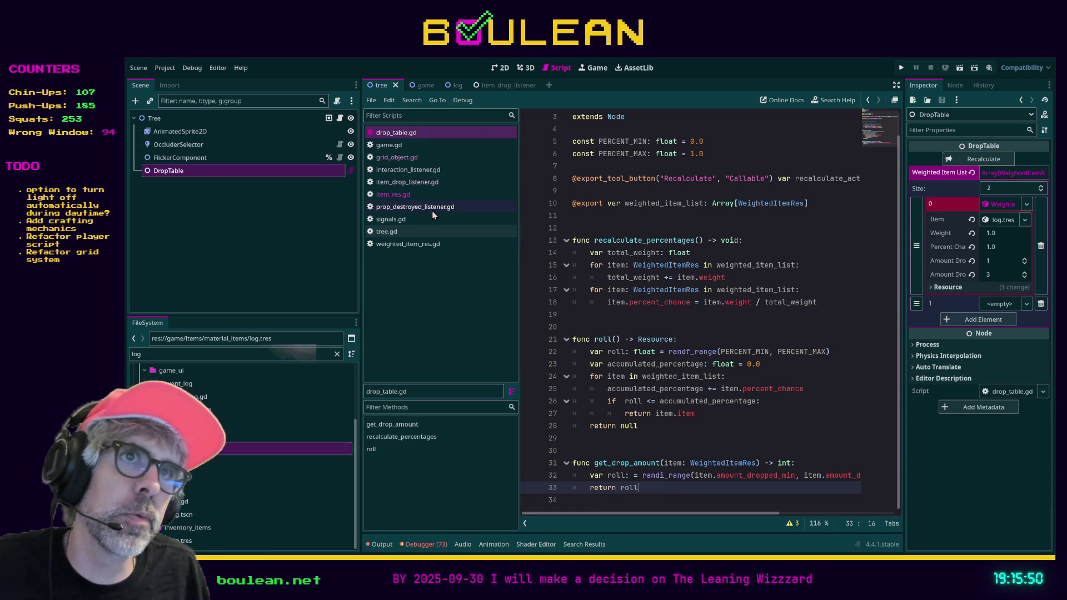
pyautogui.click(417, 183)
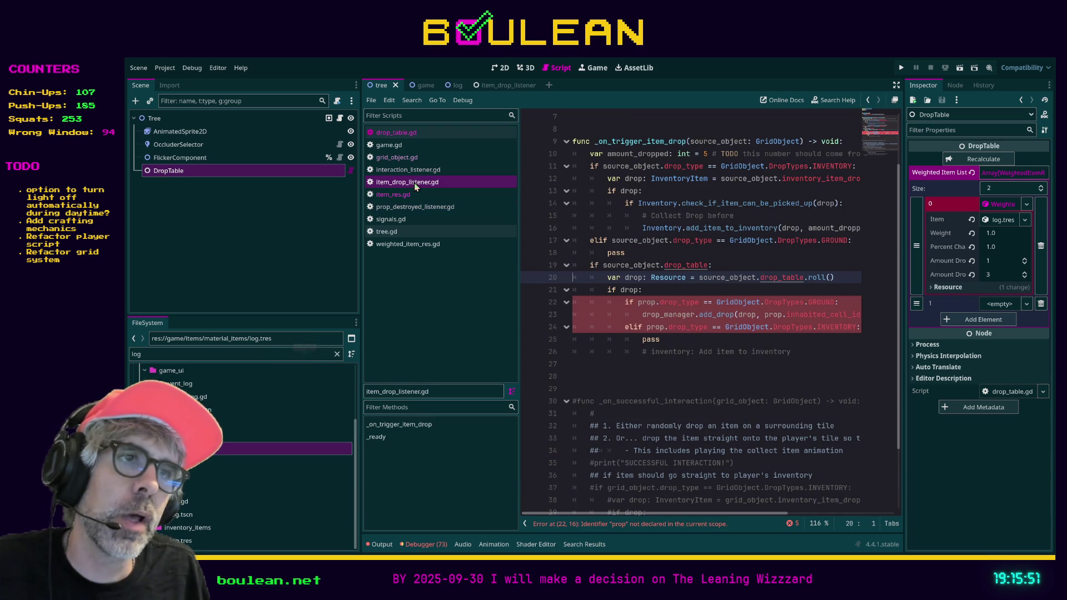
pyautogui.click(681, 290)
pyautogui.scroll(2, 673, 334)
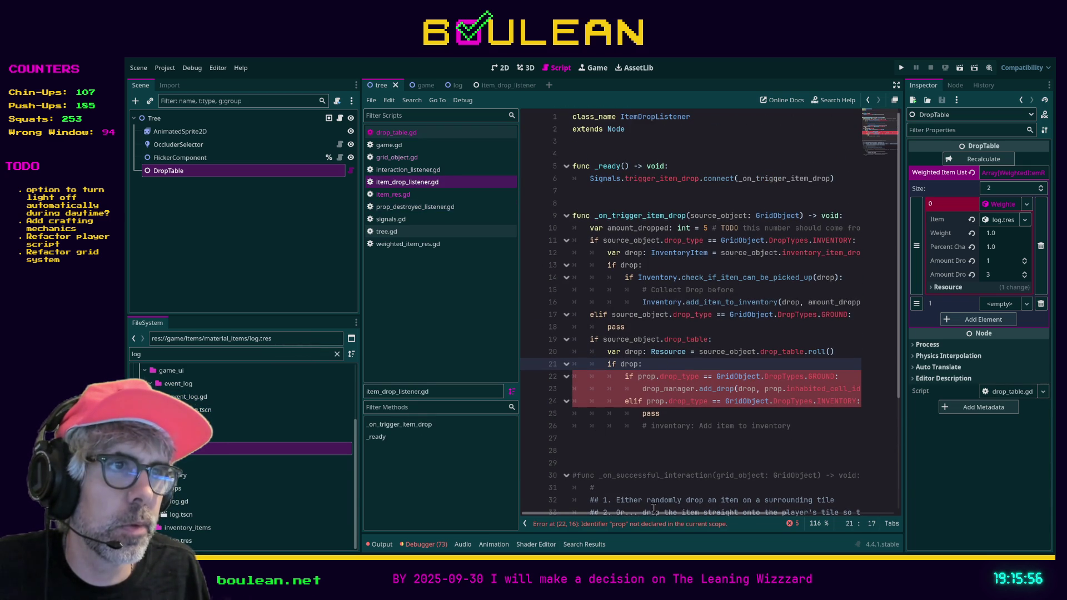
pyautogui.moveTo(647, 513); pyautogui.dragTo(630, 516)
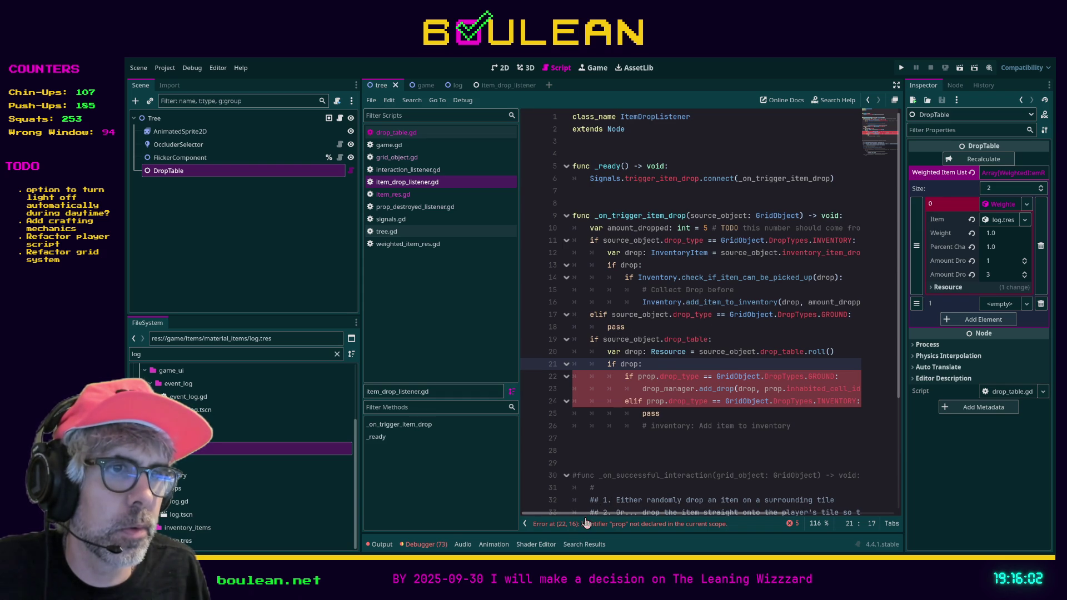
pyautogui.moveTo(586, 515)
pyautogui.mouseDown()
pyautogui.moveTo(634, 516)
pyautogui.moveTo(583, 511)
pyautogui.mouseUp()
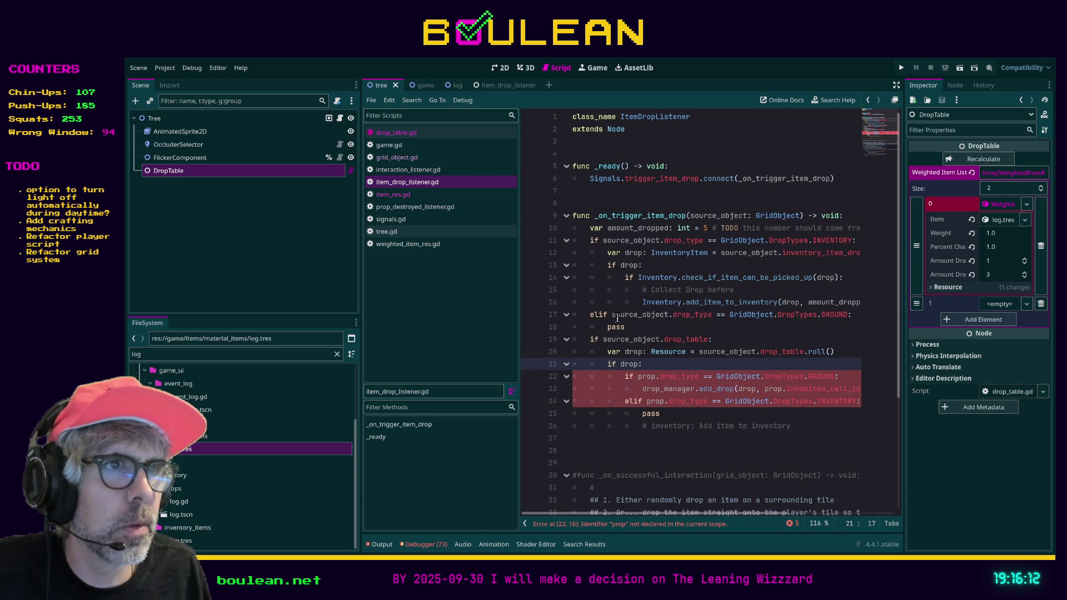
pyautogui.click(643, 330)
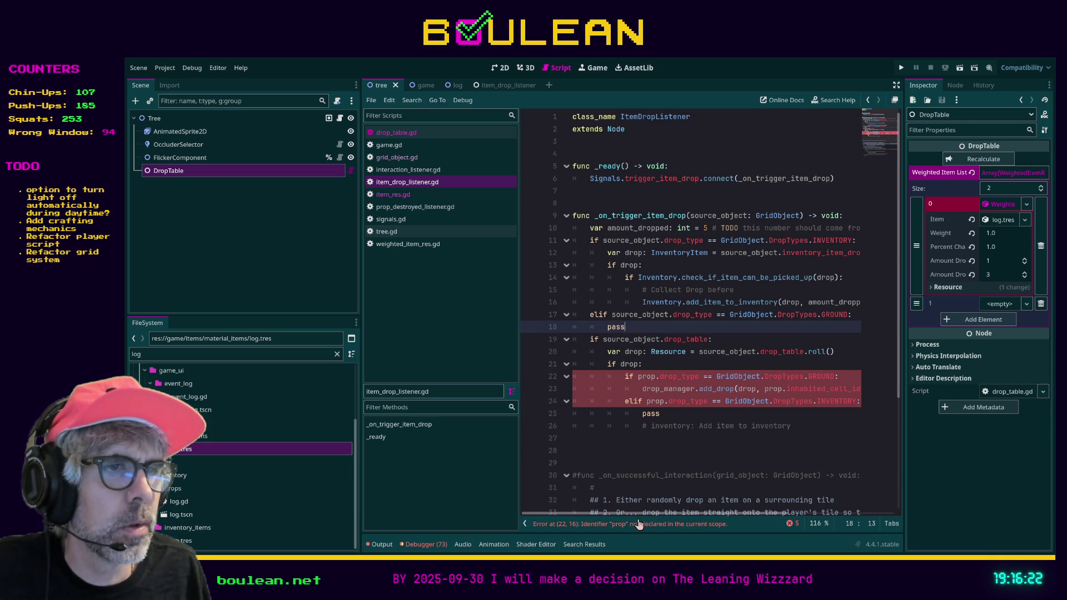
pyautogui.moveTo(638, 515)
pyautogui.mouseDown()
pyautogui.moveTo(715, 510)
pyautogui.moveTo(639, 494)
pyautogui.mouseUp()
pyautogui.click(656, 364)
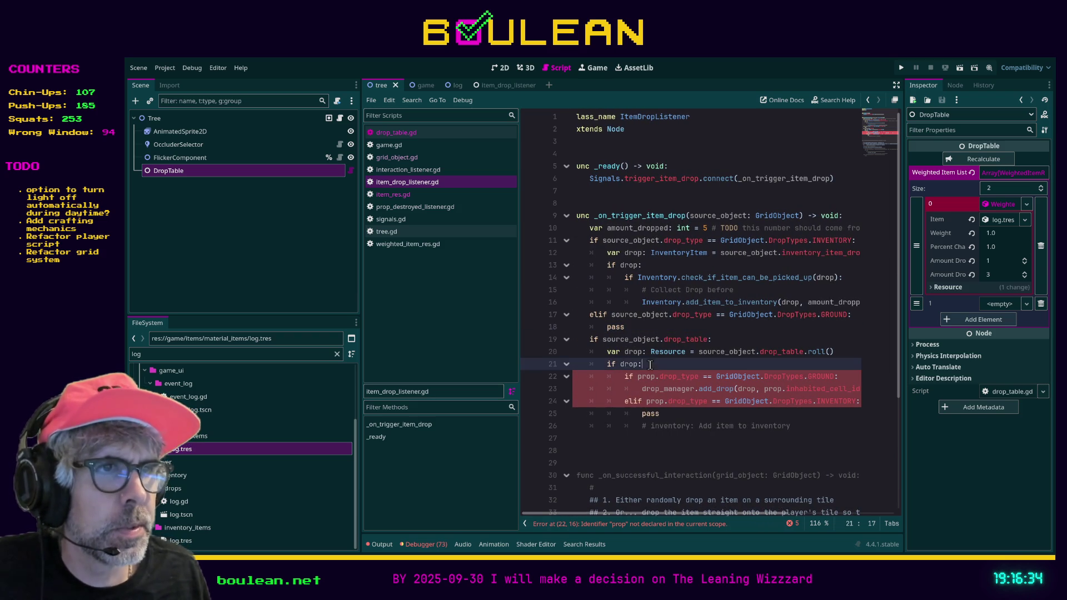
# Add line 22: var drop_amount: int = source_object.drop_table.get_drop_amount(drop).
pyautogui.press('Return')
pyautogui.write('var drop')
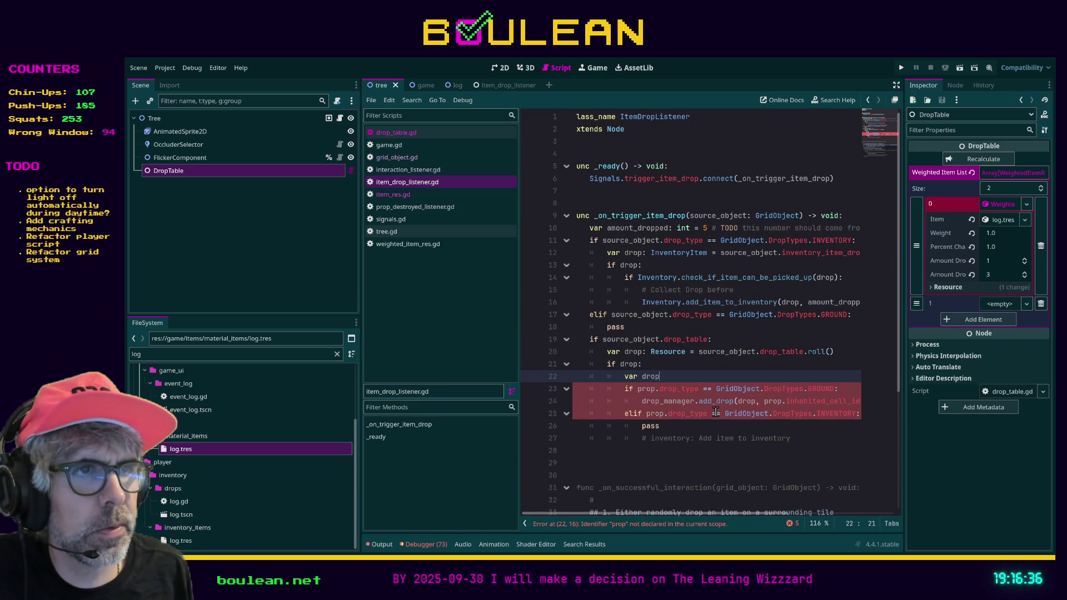
pyautogui.press('BackSpace')
pyautogui.press('BackSpace')
pyautogui.press('BackSpace')
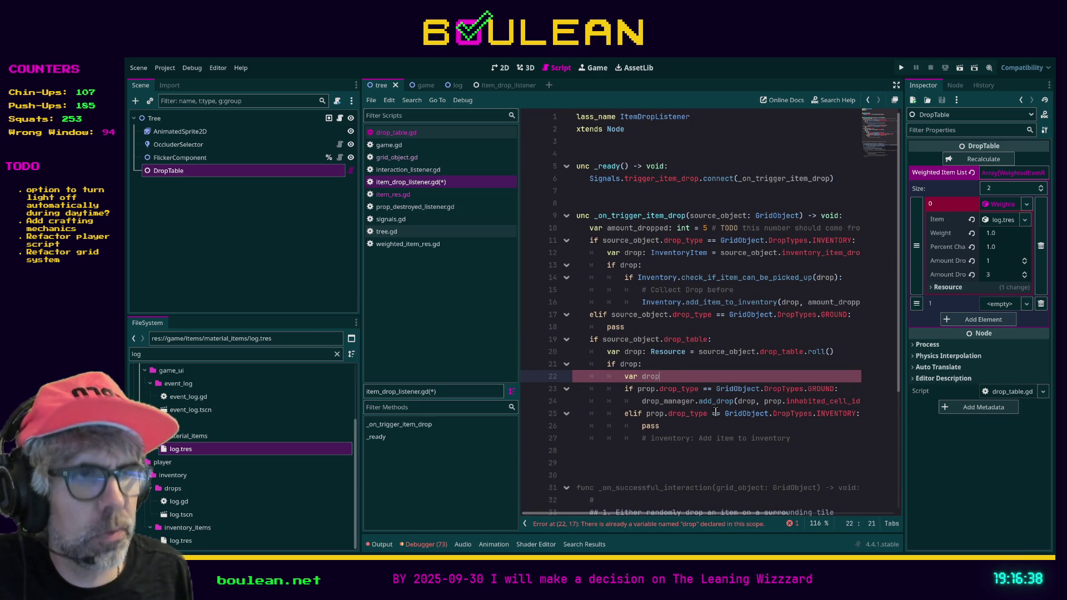
pyautogui.write('amount: int =')
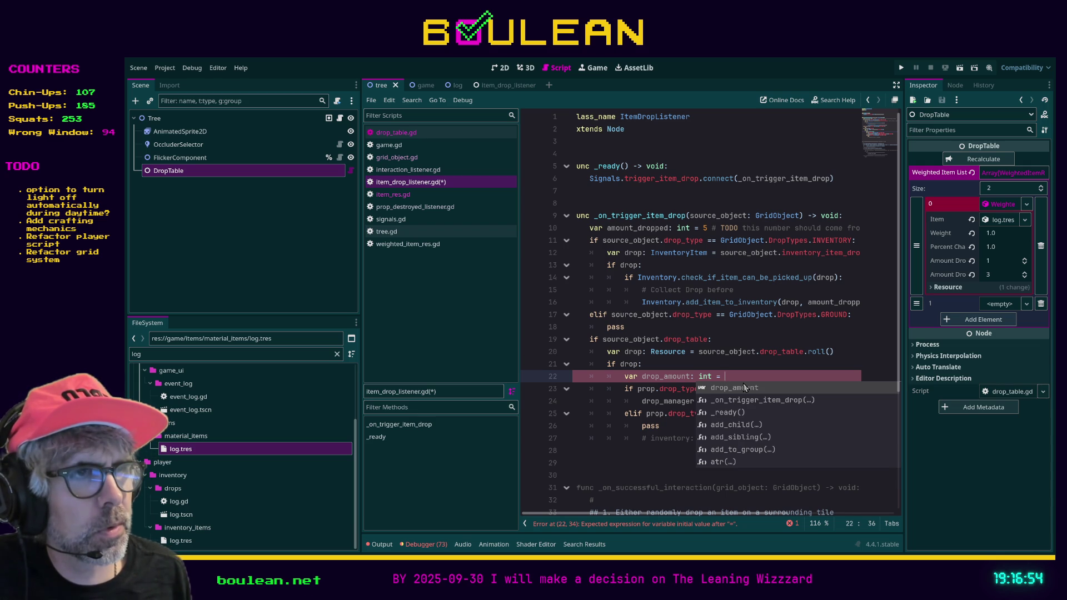
pyautogui.write('source_object.drop')
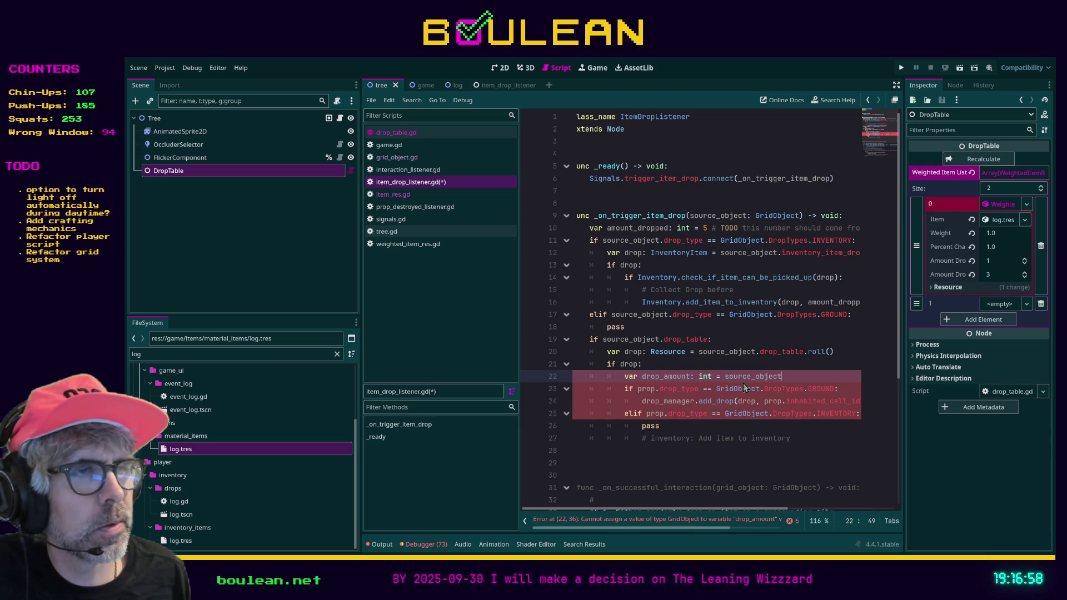
pyautogui.write('_table')
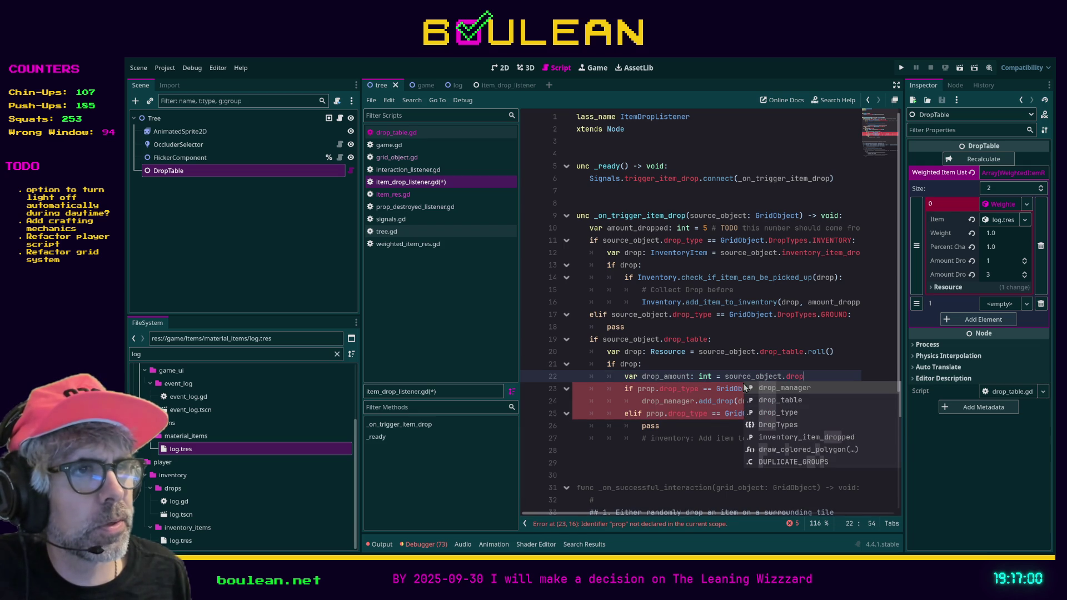
pyautogui.write('.')
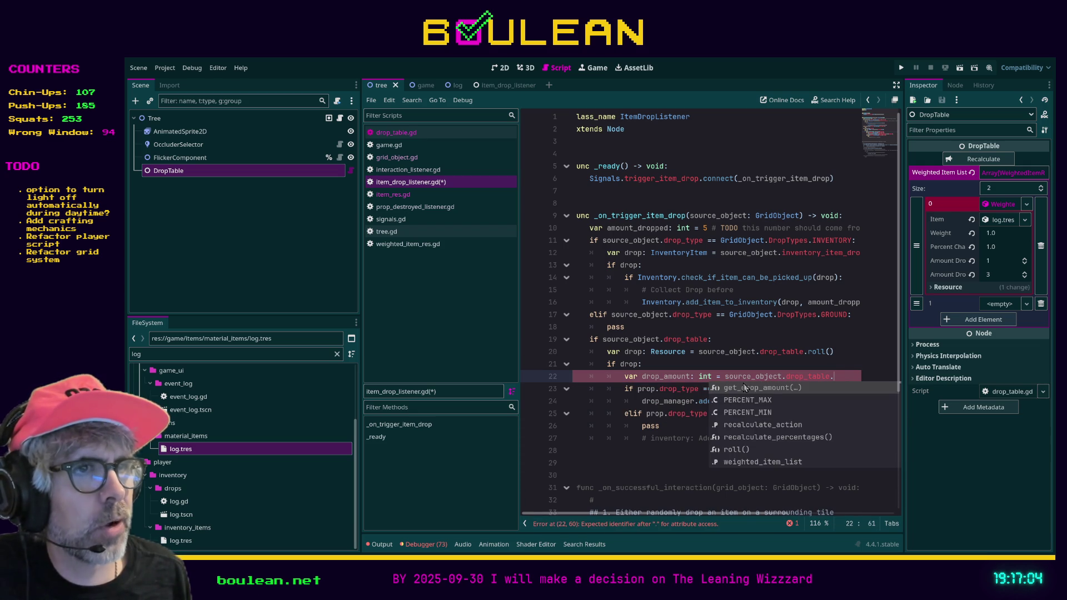
pyautogui.press('Return')
pyautogui.write('drop_amount(drop')
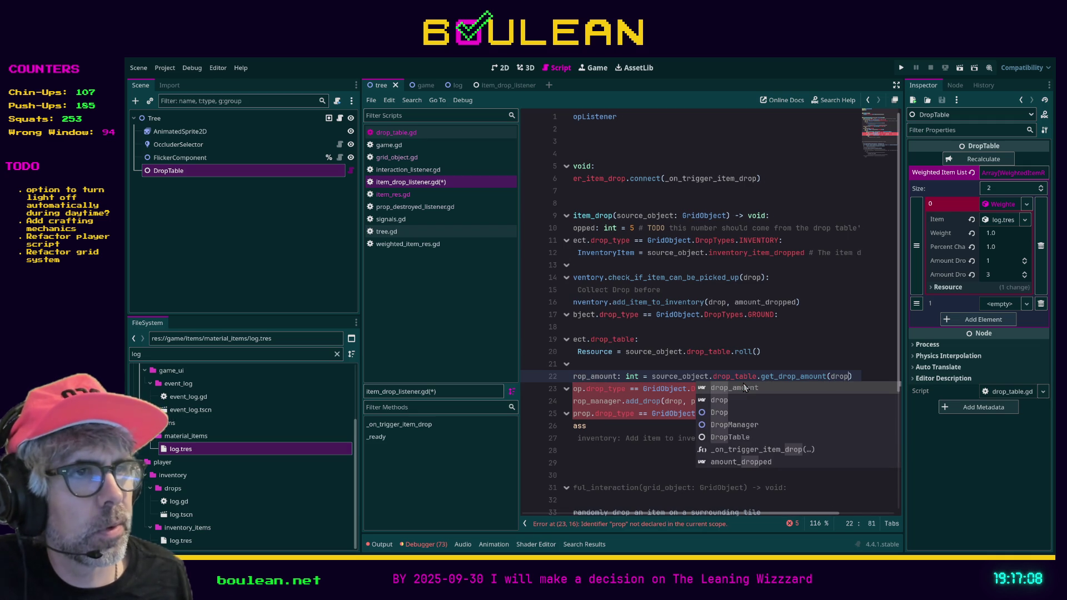
pyautogui.click(661, 376)
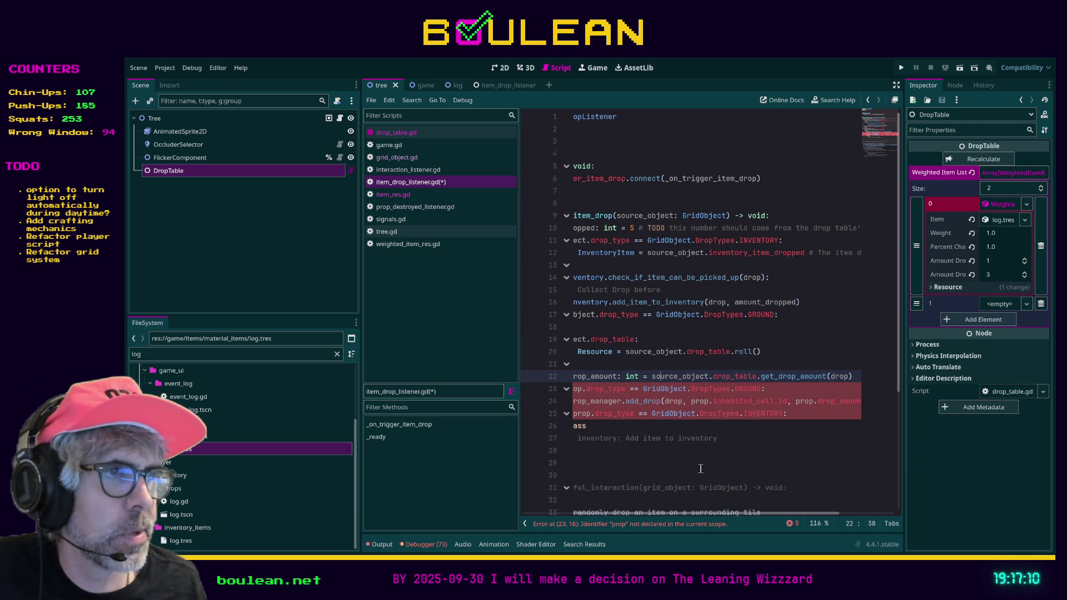
# Make add_drop on line 24 receive source_object.inhabited_cell_id and plain drop_amount.
pyautogui.moveTo(681, 515)
pyautogui.mouseDown()
pyautogui.moveTo(644, 517)
pyautogui.moveTo(686, 512)
pyautogui.moveTo(658, 515)
pyautogui.mouseUp()
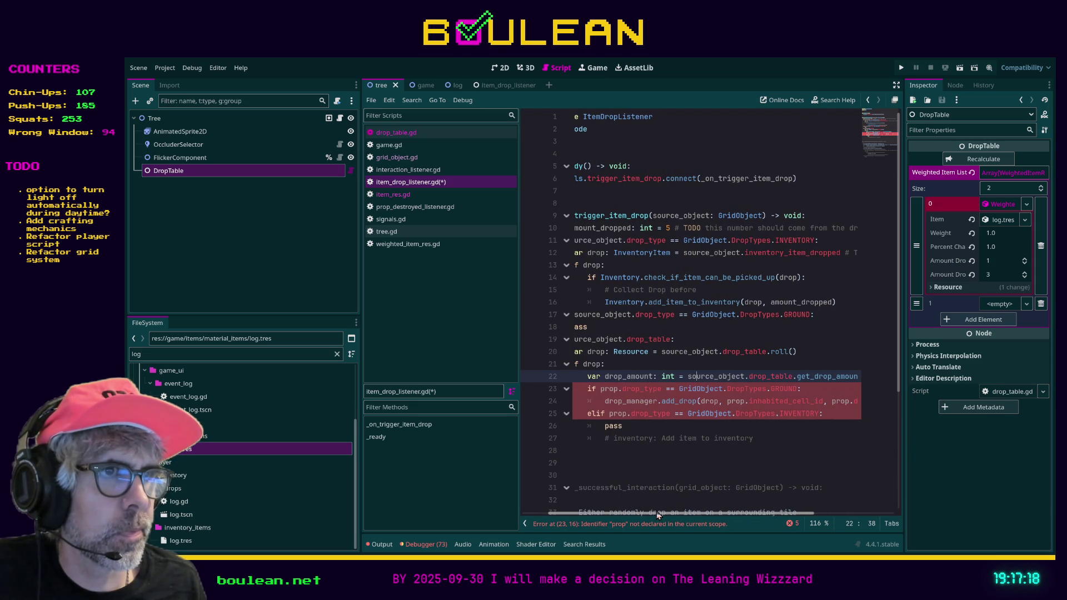
pyautogui.doubleClick(738, 401)
pyautogui.write('sou')
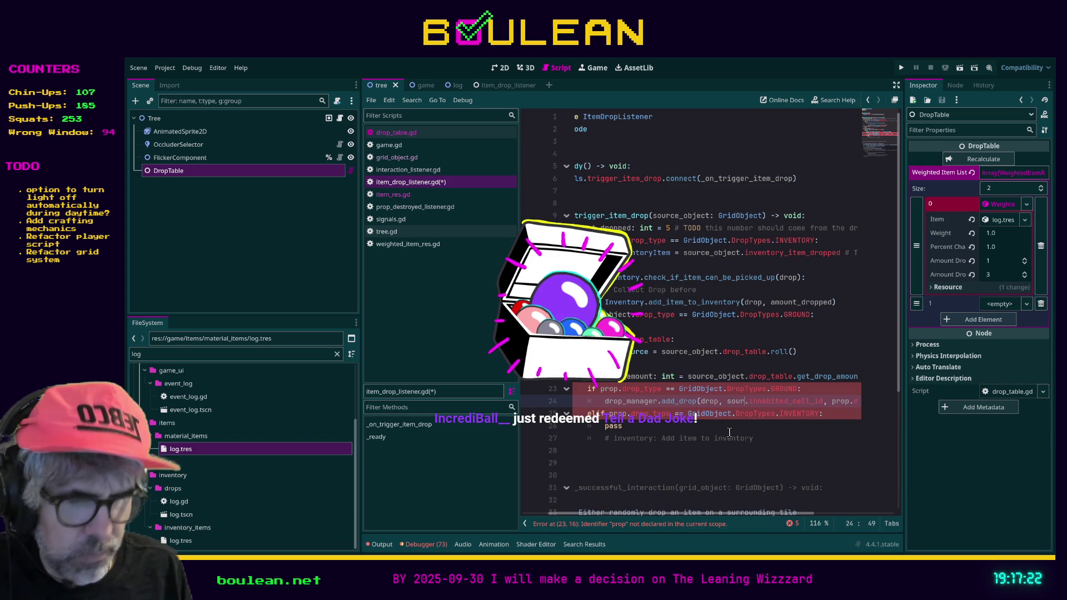
pyautogui.write('rce_object')
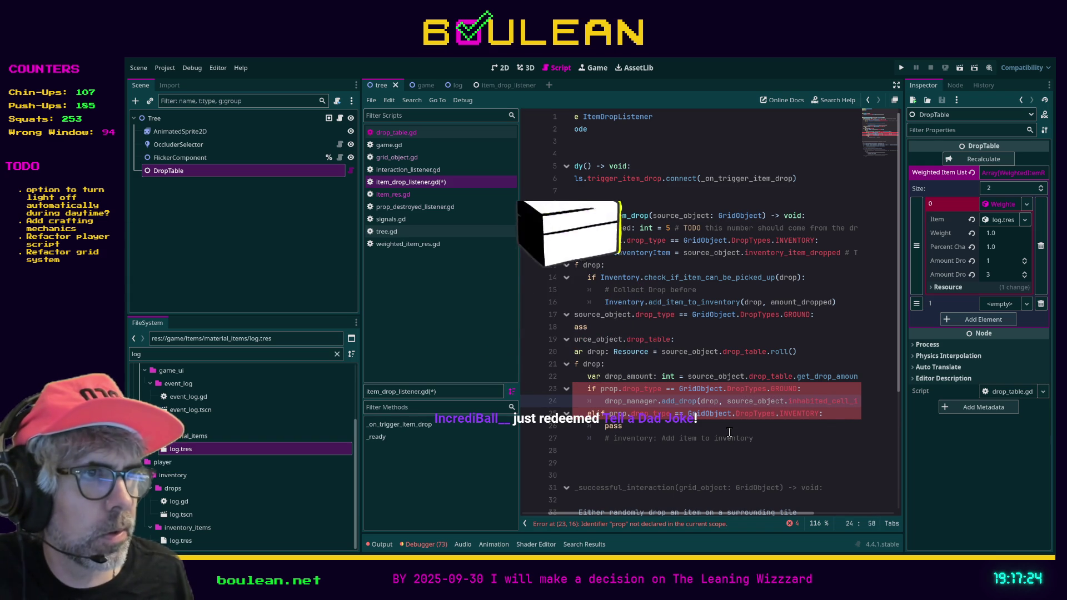
pyautogui.moveTo(703, 513); pyautogui.dragTo(781, 508)
pyautogui.doubleClick(778, 402)
pyautogui.write('sour')
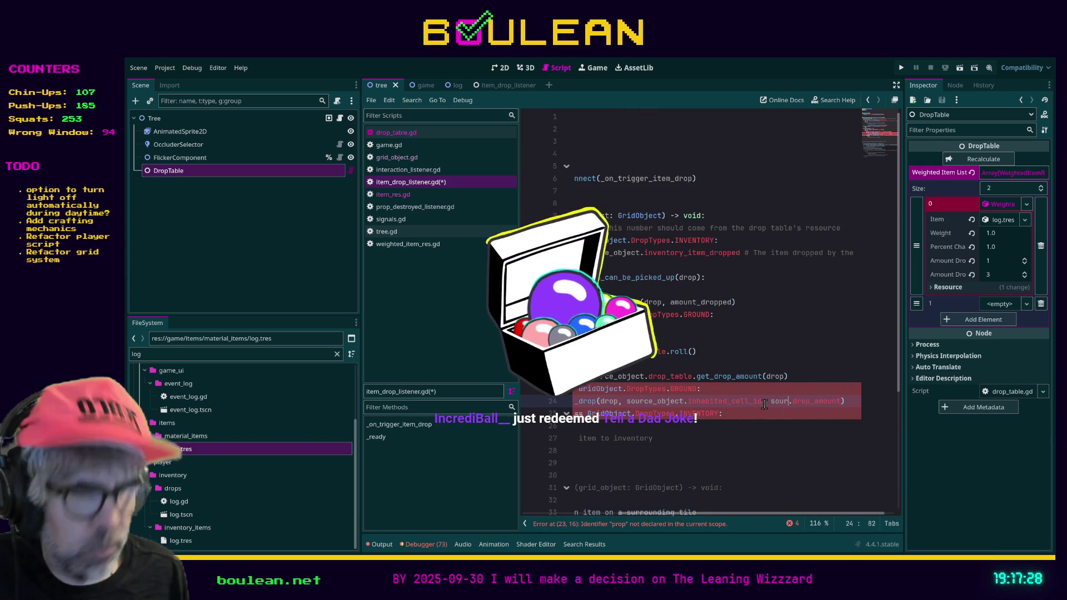
pyautogui.write('ce_object')
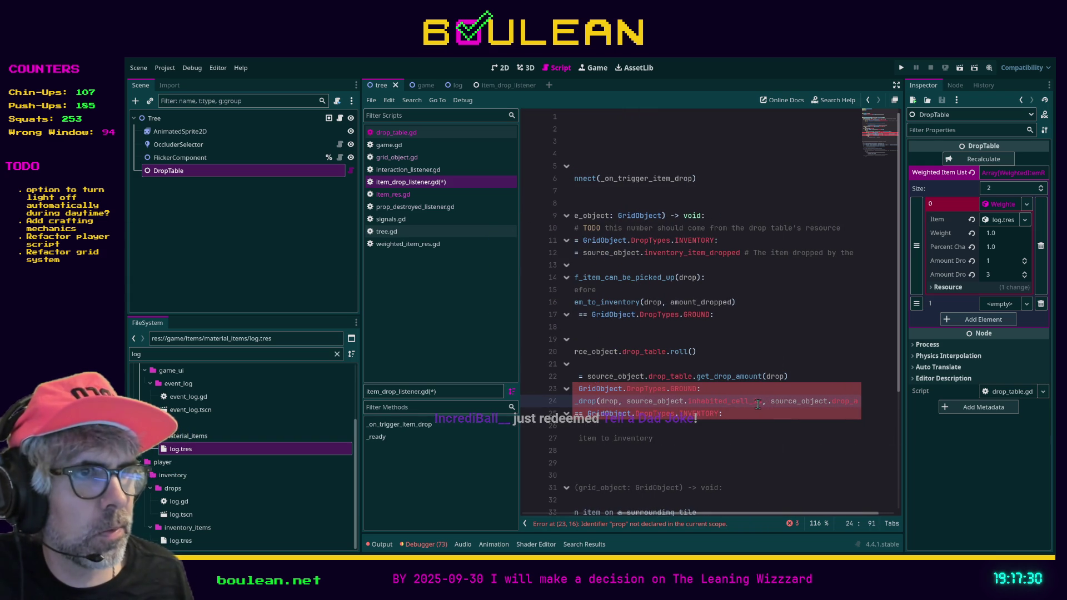
pyautogui.moveTo(751, 515)
pyautogui.mouseDown()
pyautogui.moveTo(666, 520)
pyautogui.moveTo(822, 525)
pyautogui.mouseUp()
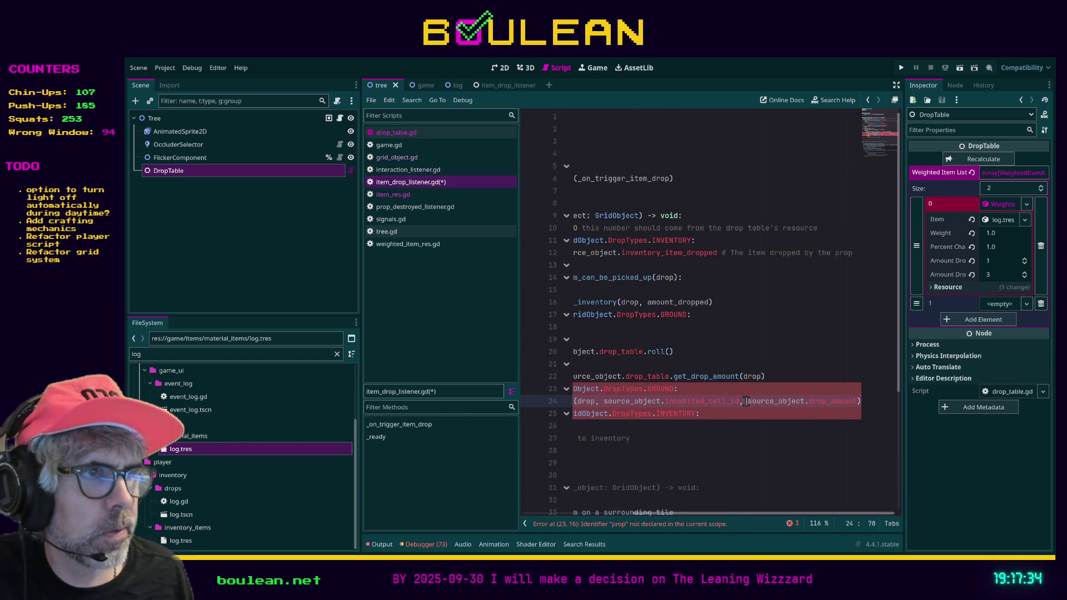
pyautogui.doubleClick(808, 403)
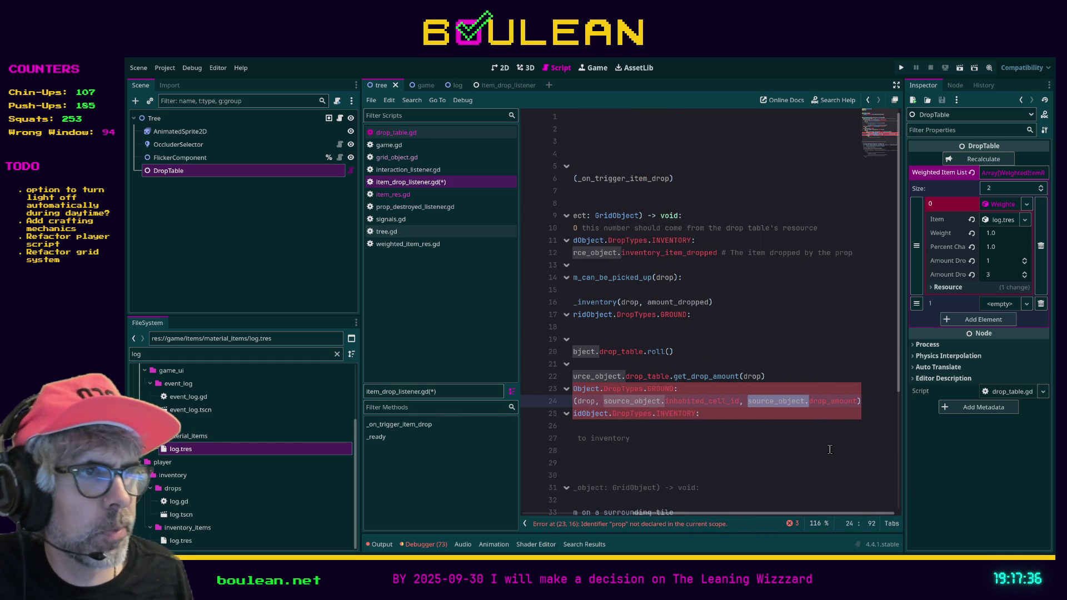
pyautogui.press('Delete')
pyautogui.press('Delete')
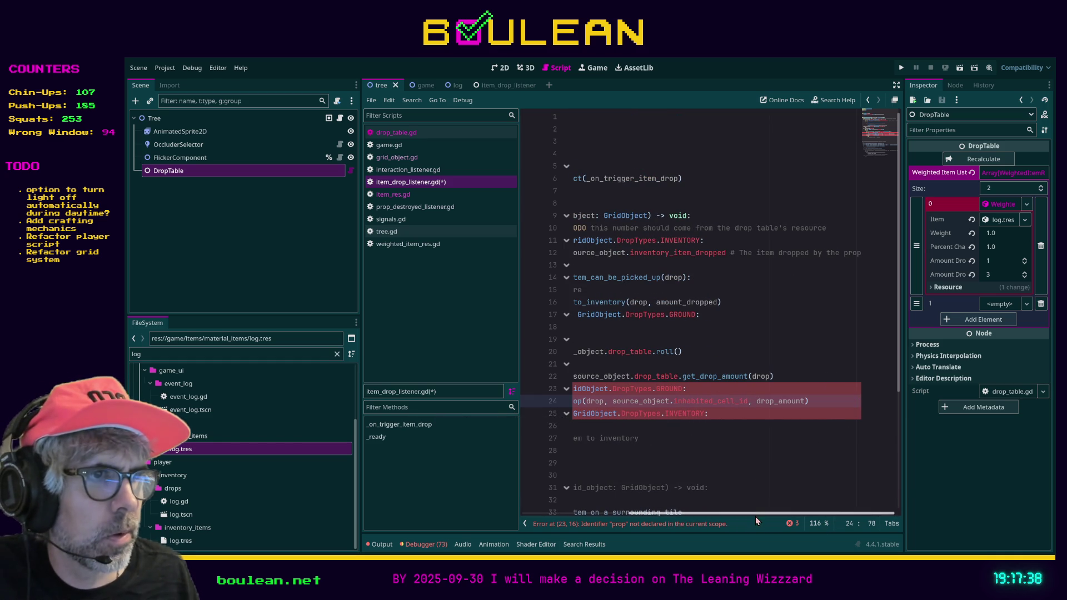
# Change the GROUND check on line 23 to use source_object.drop_type instead of prop.
pyautogui.moveTo(750, 512); pyautogui.dragTo(653, 512)
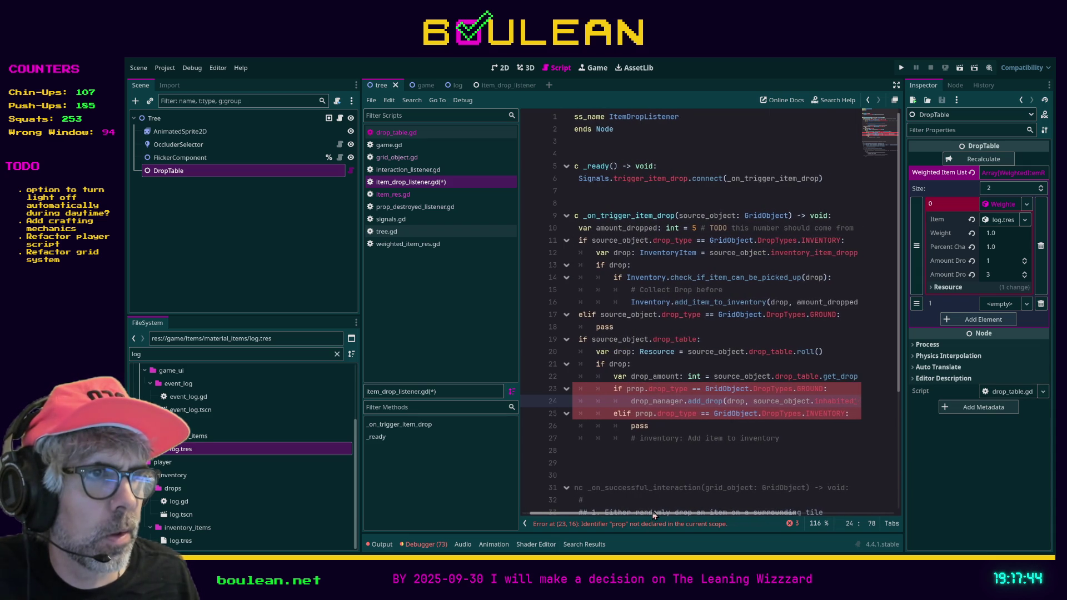
pyautogui.doubleClick(630, 388)
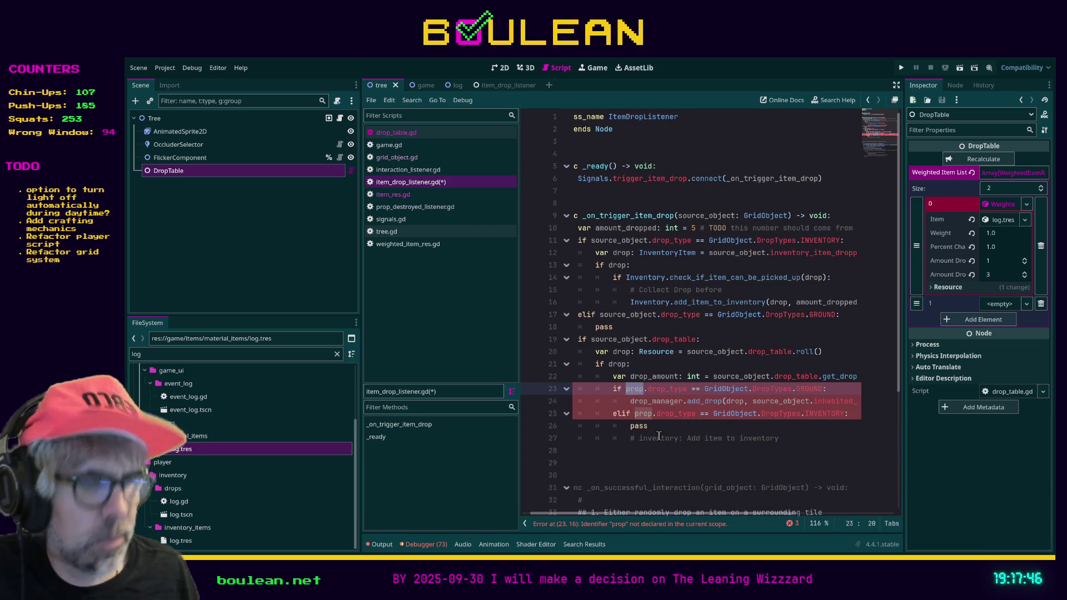
pyautogui.write('source_objec')
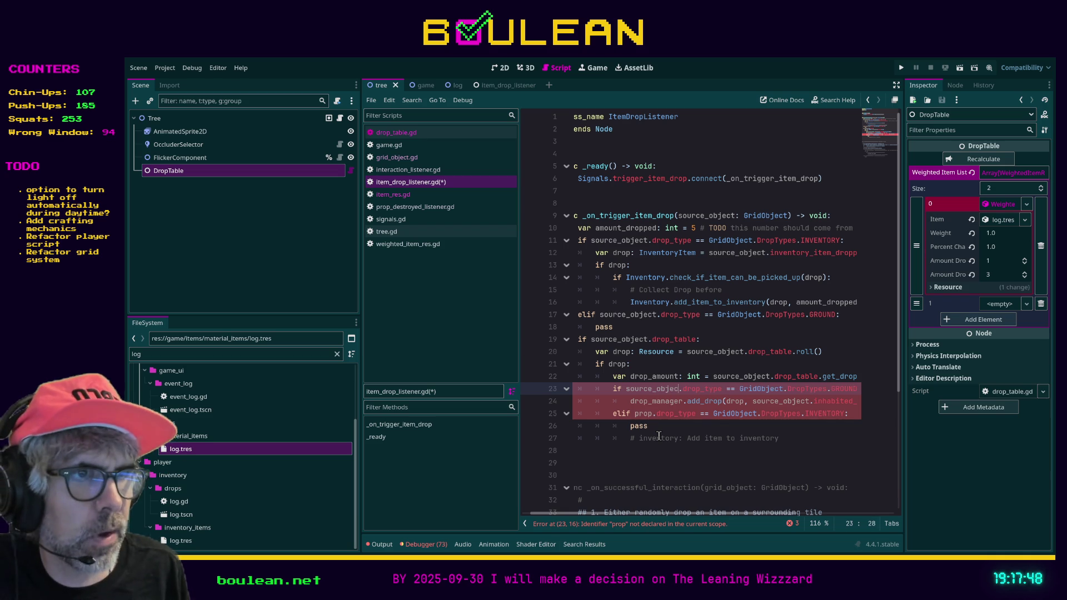
pyautogui.write('t')
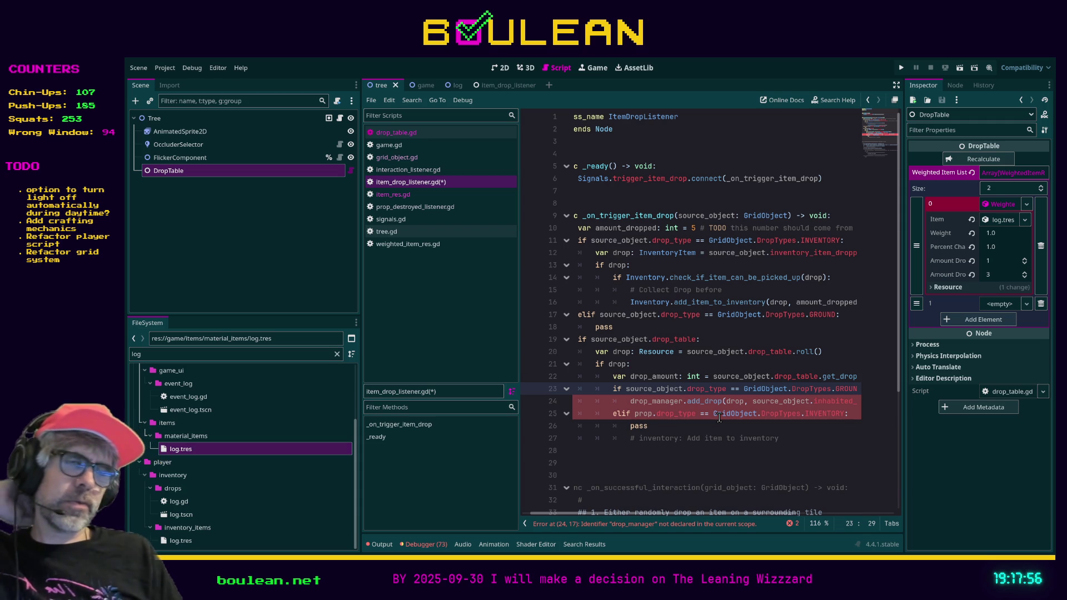
pyautogui.click(671, 429)
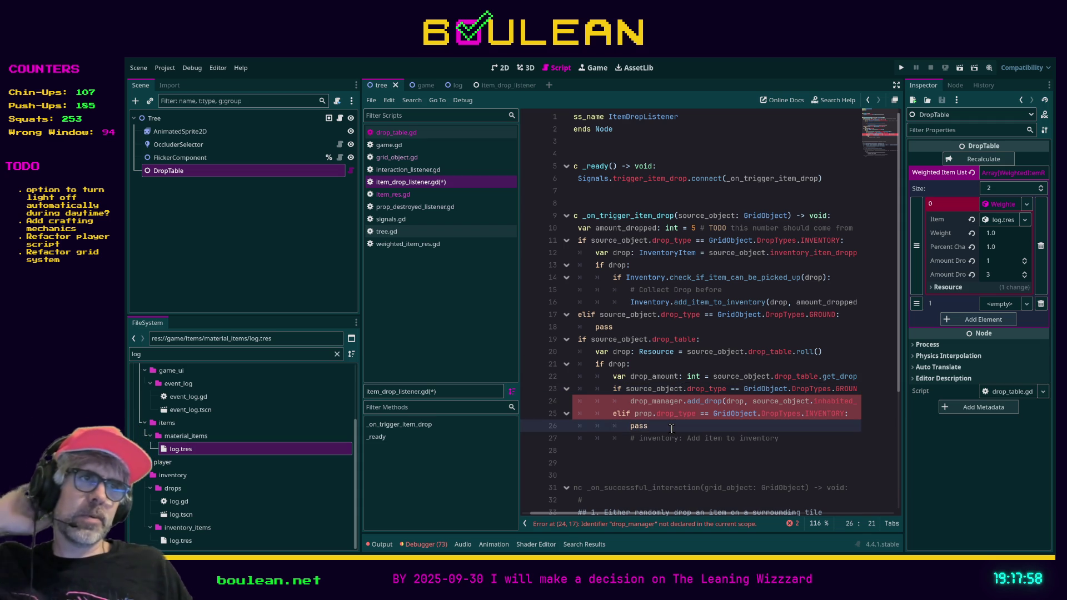